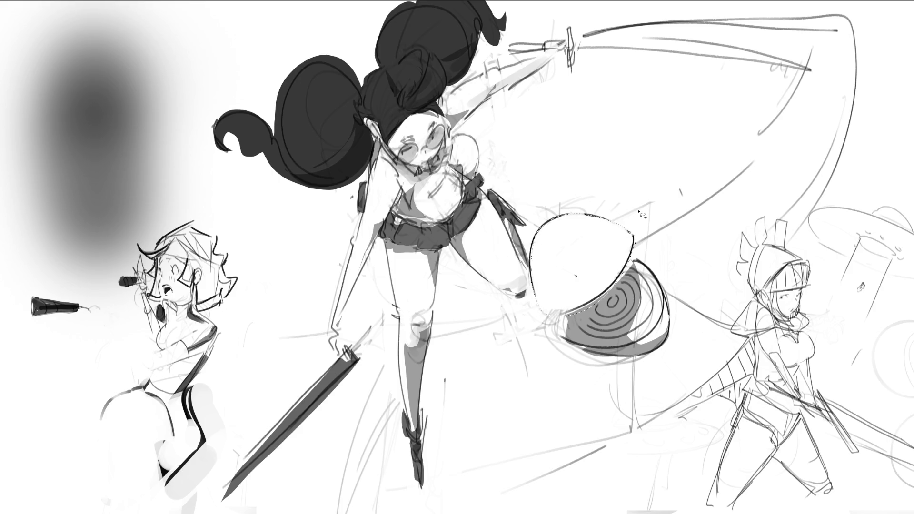
- Airbrush the round shield soft grey, lightening its upper-left and darkening then softening its lower half
{"action": "left_click_drag", "start_coordinate": [500, 285], "coordinate": [681, 274]}
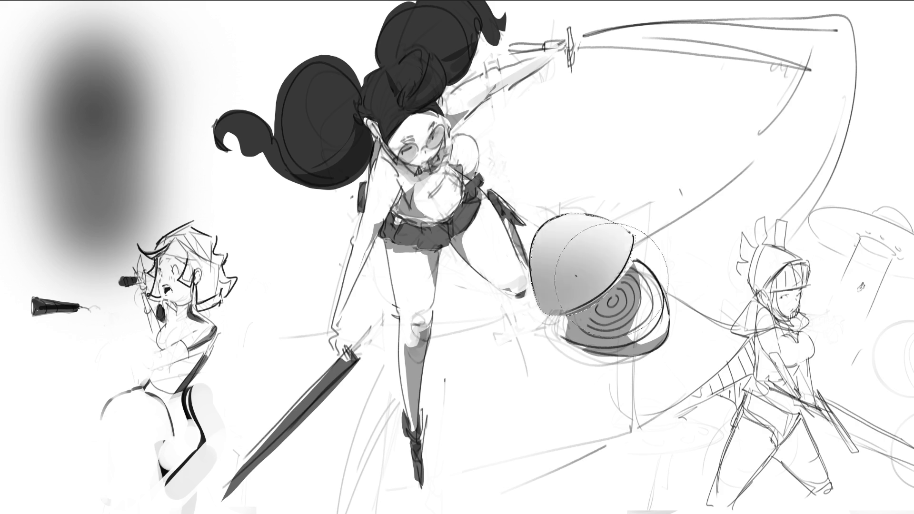
{"action": "mouse_move", "coordinate": [637, 327]}
{"action": "left_mouse_down"}
{"action": "mouse_move", "coordinate": [500, 305]}
{"action": "mouse_move", "coordinate": [562, 298]}
{"action": "mouse_move", "coordinate": [524, 309]}
{"action": "left_mouse_up"}
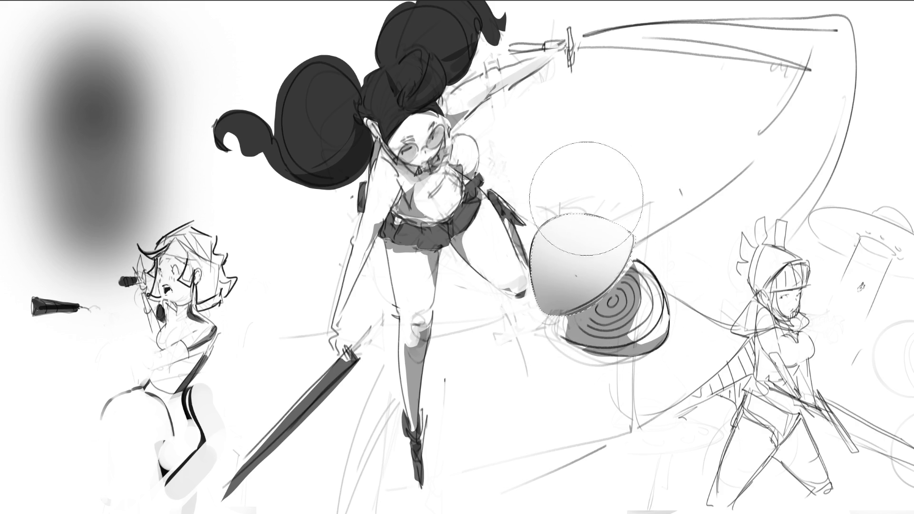
{"action": "left_click_drag", "start_coordinate": [592, 162], "coordinate": [502, 264]}
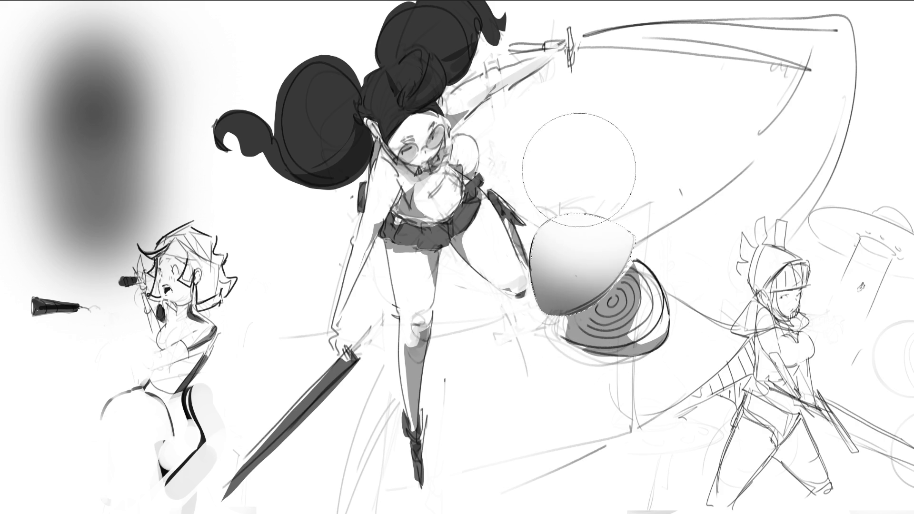
{"action": "left_click_drag", "start_coordinate": [667, 191], "coordinate": [476, 297]}
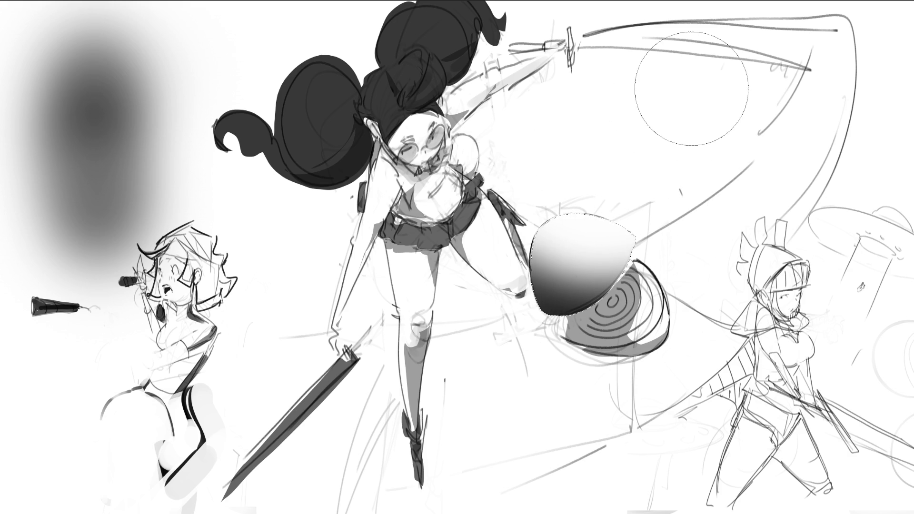
{"action": "mouse_move", "coordinate": [487, 334]}
{"action": "left_mouse_down"}
{"action": "mouse_move", "coordinate": [607, 333]}
{"action": "mouse_move", "coordinate": [488, 335]}
{"action": "left_mouse_up"}
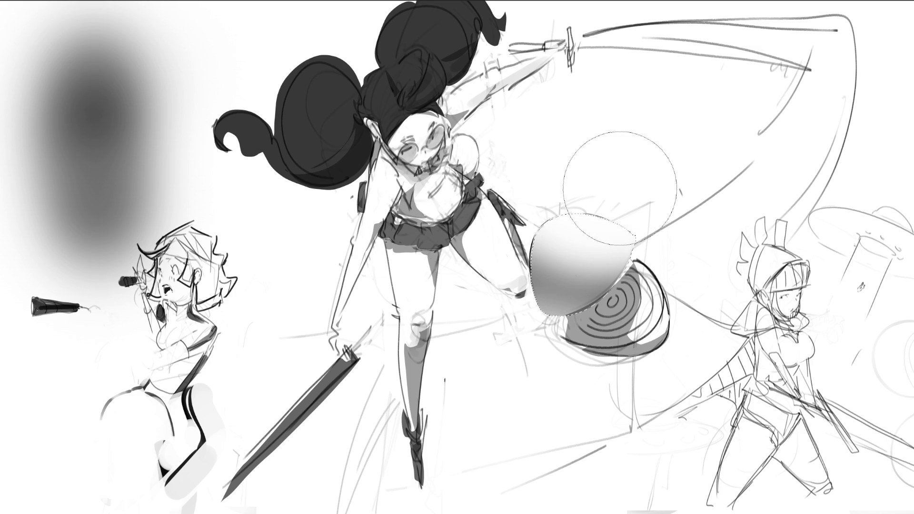
- Shrink the brush, reselect the shield, and undo its grey shading and the top-left blob
{"action": "key", "text": "bracketleft"}
{"action": "key", "text": "bracketleft"}
{"action": "key", "text": "bracketleft"}
{"action": "key", "text": "ctrl+shift+d"}
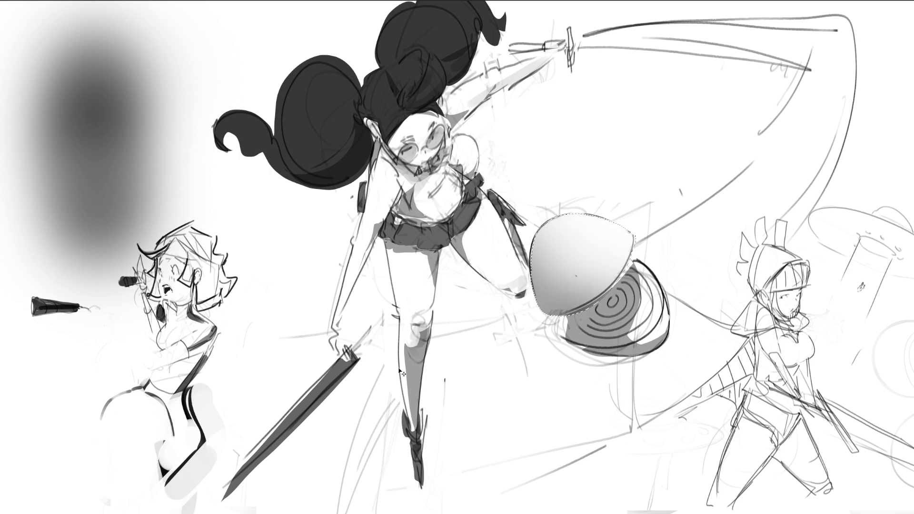
{"action": "key", "text": "ctrl+z"}
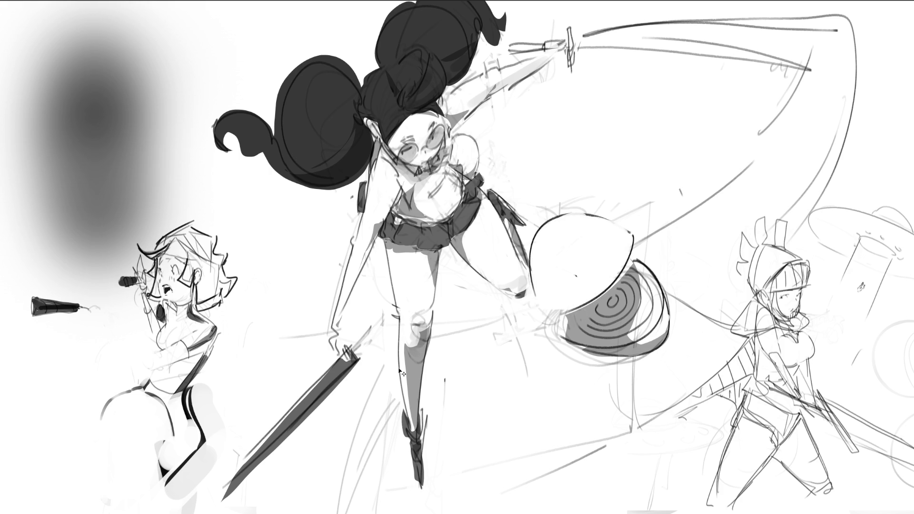
{"action": "key", "text": "ctrl+z"}
{"action": "key", "text": "ctrl+z"}
{"action": "key", "text": "ctrl+z"}
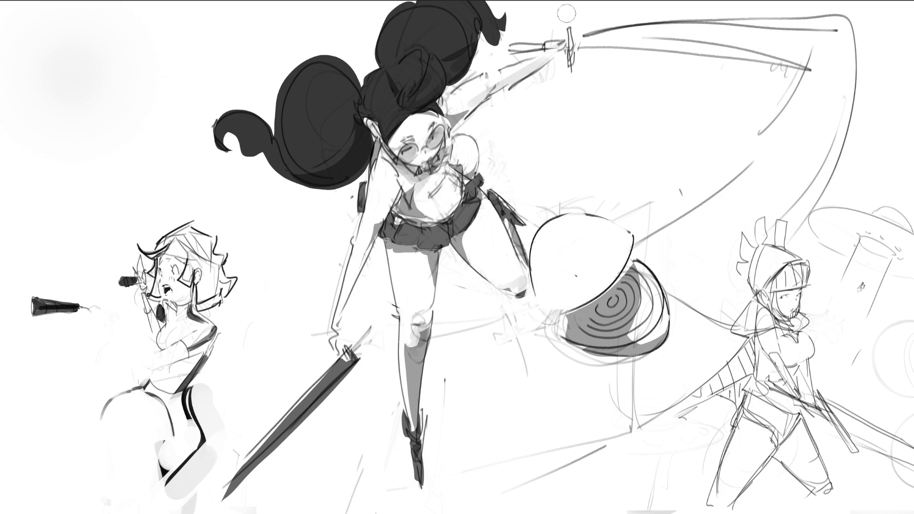
- Paint a zigzag-wrapped dark grip and bold guard on the sword, then outline the spiral under the shield
{"action": "key", "text": "bracketleft"}
{"action": "left_click_drag", "start_coordinate": [509, 48], "coordinate": [542, 44]}
{"action": "key", "text": "ctrl+z"}
{"action": "mouse_move", "coordinate": [509, 47]}
{"action": "left_mouse_down"}
{"action": "mouse_move", "coordinate": [544, 42]}
{"action": "mouse_move", "coordinate": [570, 65]}
{"action": "left_mouse_up"}
{"action": "left_click_drag", "start_coordinate": [570, 25], "coordinate": [572, 69]}
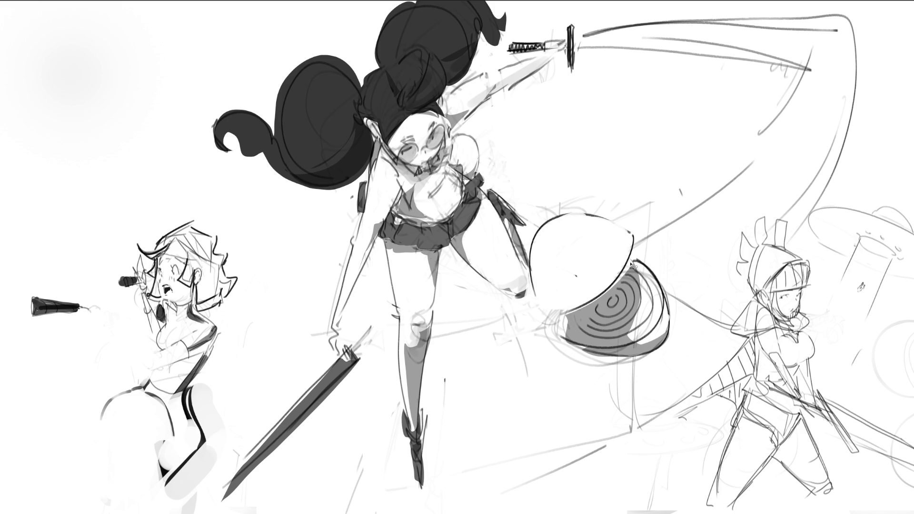
{"action": "mouse_move", "coordinate": [631, 263]}
{"action": "left_mouse_down"}
{"action": "mouse_move", "coordinate": [603, 349]}
{"action": "mouse_move", "coordinate": [651, 271]}
{"action": "left_mouse_up"}
- Fill the spiral red, recolour the inner disc yellow-olive, pale the rings, and shift inner rings up-right
{"action": "key", "text": "alt+BackSpace"}
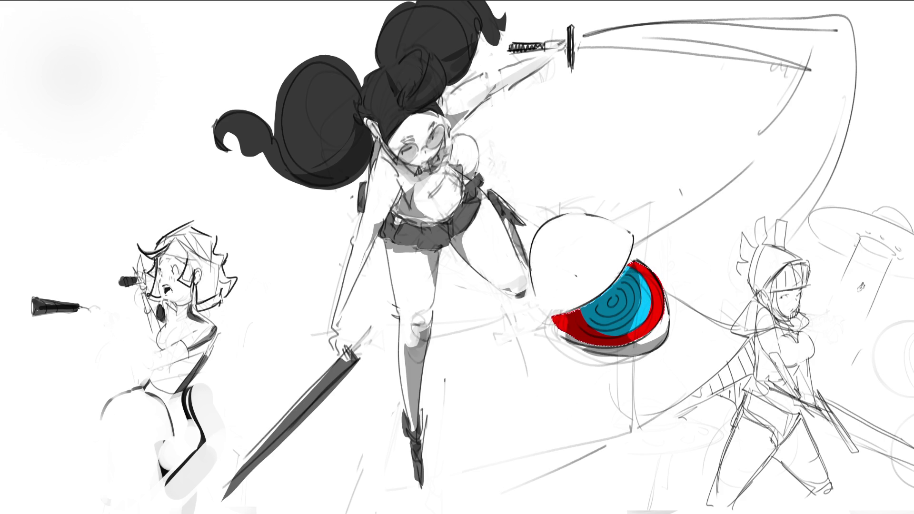
{"action": "left_click", "coordinate": [614, 301]}
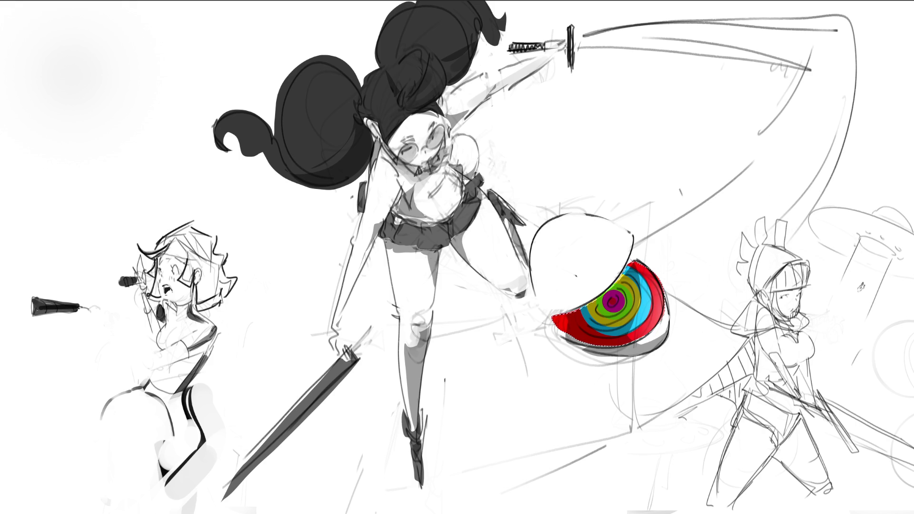
{"action": "left_click_drag", "start_coordinate": [726, 192], "coordinate": [516, 410]}
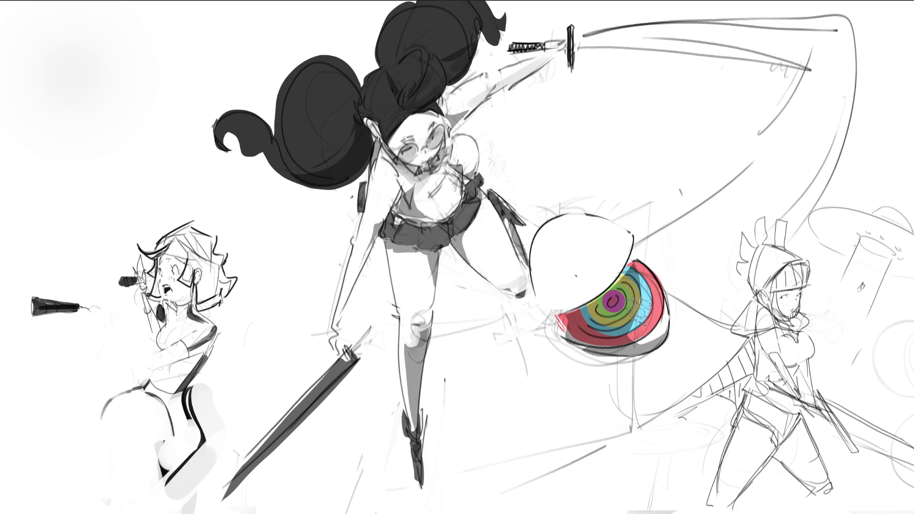
{"action": "left_click", "coordinate": [614, 307]}
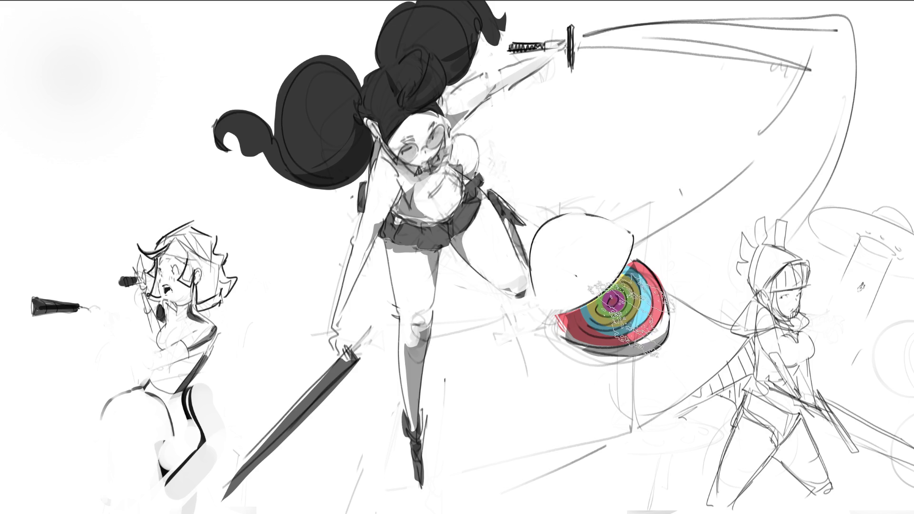
{"action": "left_click_drag", "start_coordinate": [614, 307], "coordinate": [781, 173]}
- Try smearing and painting red slash trails from the spiral toward the top right, undoing each attempt
{"action": "left_click_drag", "start_coordinate": [685, 257], "coordinate": [778, 169]}
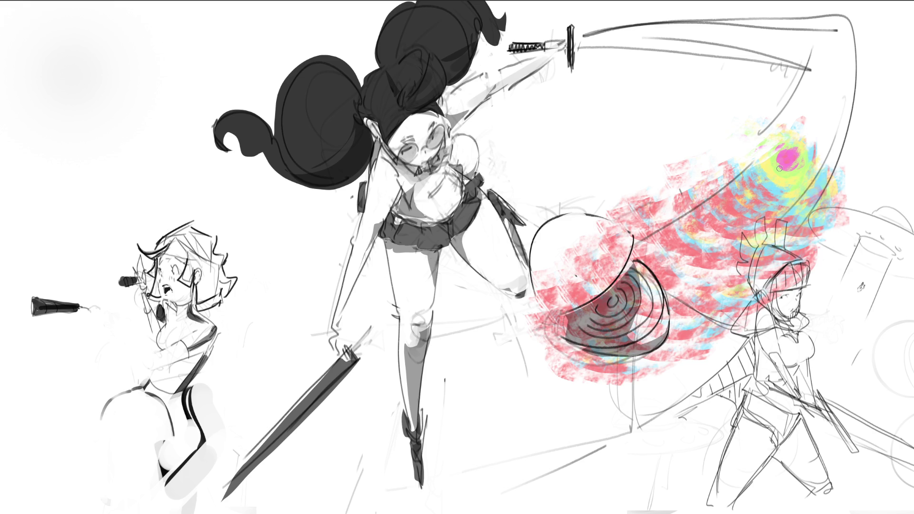
{"action": "key", "text": "ctrl+z"}
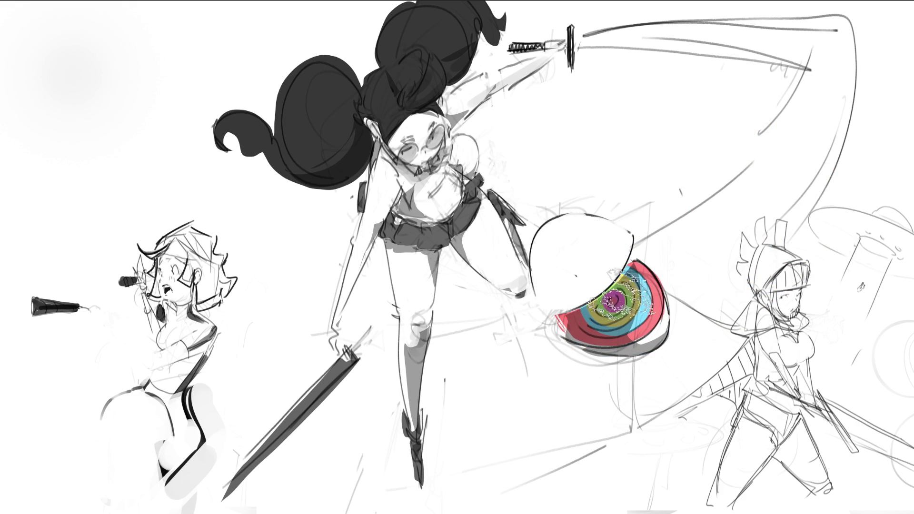
{"action": "mouse_move", "coordinate": [559, 333]}
{"action": "left_mouse_down"}
{"action": "mouse_move", "coordinate": [593, 327]}
{"action": "mouse_move", "coordinate": [761, 157]}
{"action": "mouse_move", "coordinate": [863, 30]}
{"action": "left_mouse_up"}
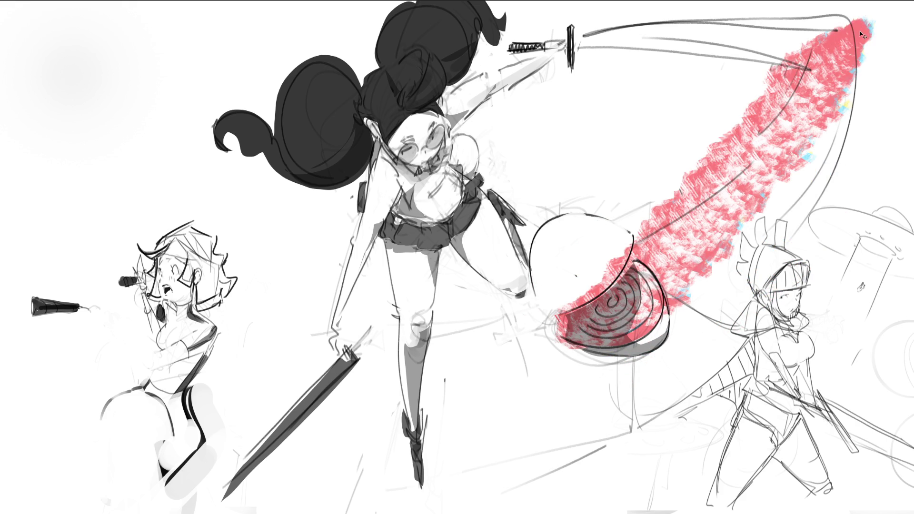
{"action": "key", "text": "ctrl+z"}
{"action": "mouse_move", "coordinate": [567, 324]}
{"action": "left_mouse_down"}
{"action": "mouse_move", "coordinate": [771, 200]}
{"action": "mouse_move", "coordinate": [821, 85]}
{"action": "left_mouse_up"}
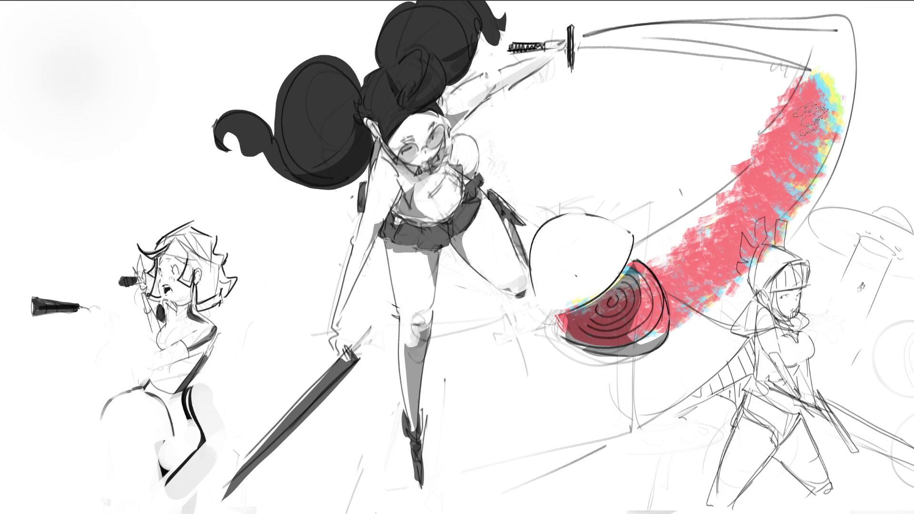
{"action": "mouse_move", "coordinate": [825, 119]}
{"action": "left_mouse_down"}
{"action": "mouse_move", "coordinate": [704, 29]}
{"action": "mouse_move", "coordinate": [577, 58]}
{"action": "left_mouse_up"}
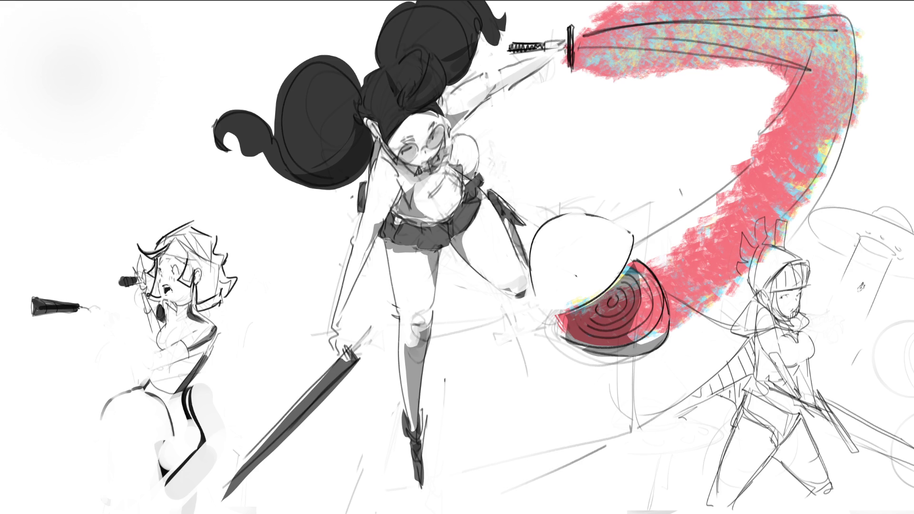
{"action": "key", "text": "ctrl+z"}
{"action": "key", "text": "ctrl+z"}
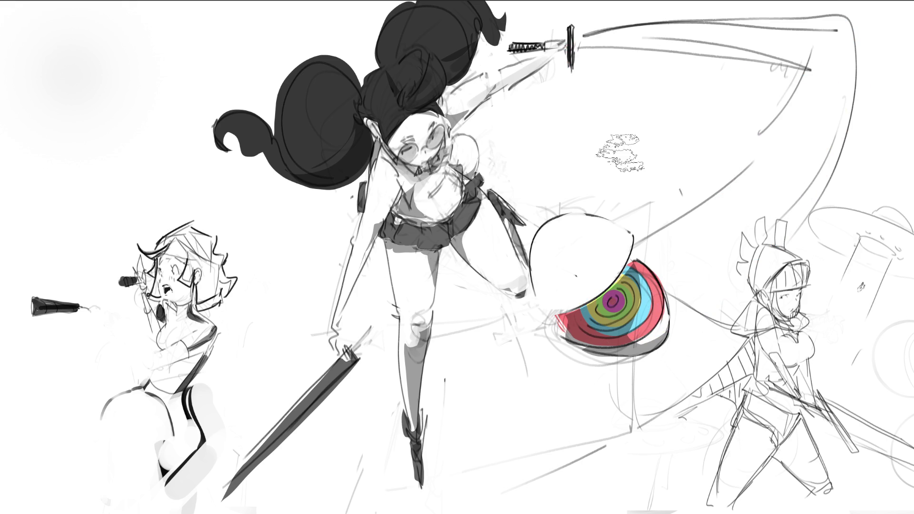
{"action": "left_click_drag", "start_coordinate": [641, 268], "coordinate": [599, 333]}
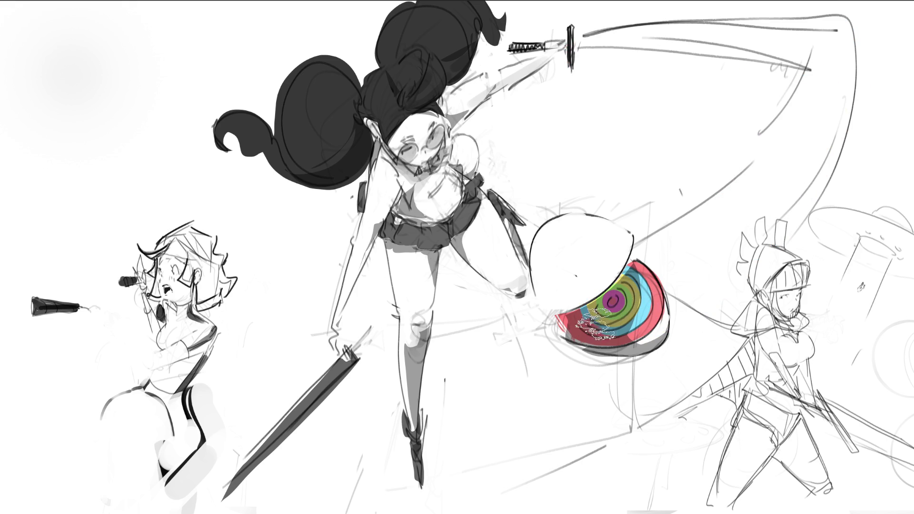
{"action": "left_click_drag", "start_coordinate": [652, 286], "coordinate": [710, 225]}
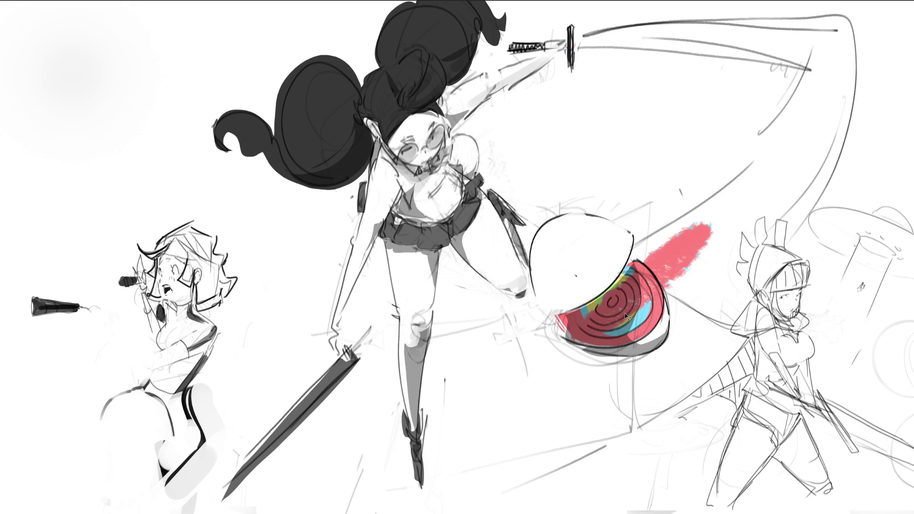
{"action": "key", "text": "ctrl+z"}
{"action": "key", "text": "ctrl+z"}
- Paint a broad rainbow slash trail from the spiral up along the swing arc to the top right
{"action": "mouse_move", "coordinate": [607, 314]}
{"action": "left_mouse_down"}
{"action": "mouse_move", "coordinate": [796, 171]}
{"action": "mouse_move", "coordinate": [742, 200]}
{"action": "left_mouse_up"}
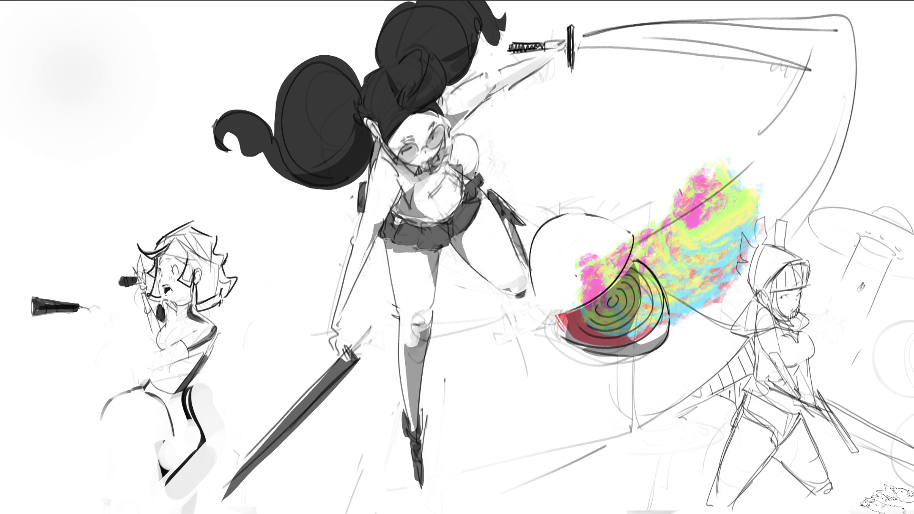
{"action": "mouse_move", "coordinate": [618, 353]}
{"action": "left_mouse_down"}
{"action": "mouse_move", "coordinate": [600, 328]}
{"action": "mouse_move", "coordinate": [738, 219]}
{"action": "mouse_move", "coordinate": [571, 333]}
{"action": "mouse_move", "coordinate": [771, 171]}
{"action": "left_mouse_up"}
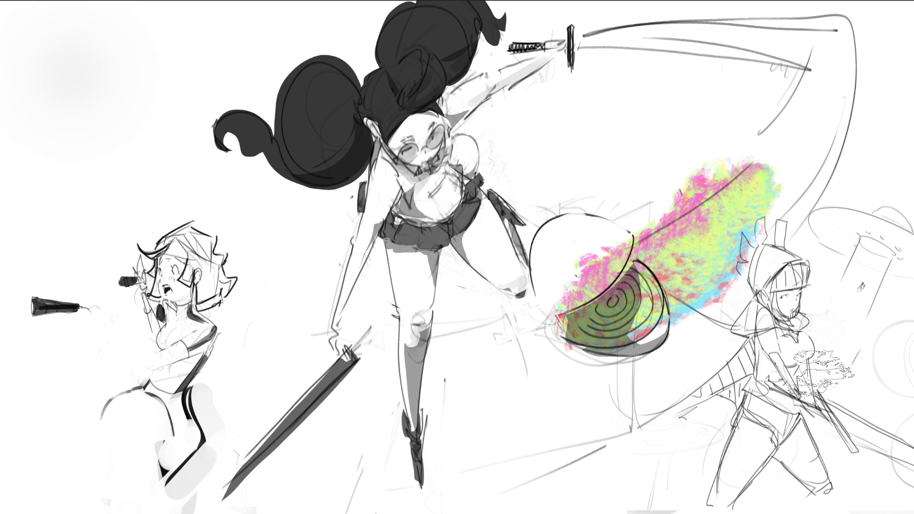
{"action": "mouse_move", "coordinate": [747, 223]}
{"action": "left_mouse_down"}
{"action": "mouse_move", "coordinate": [828, 95]}
{"action": "mouse_move", "coordinate": [843, 19]}
{"action": "left_mouse_up"}
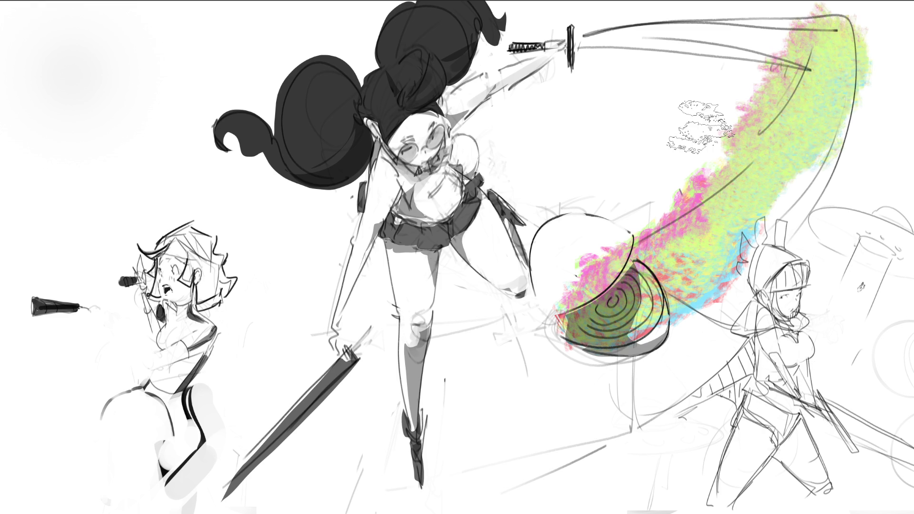
{"action": "mouse_move", "coordinate": [876, 71]}
{"action": "left_mouse_down"}
{"action": "mouse_move", "coordinate": [779, 172]}
{"action": "mouse_move", "coordinate": [720, 172]}
{"action": "mouse_move", "coordinate": [667, 219]}
{"action": "mouse_move", "coordinate": [695, 224]}
{"action": "left_mouse_up"}
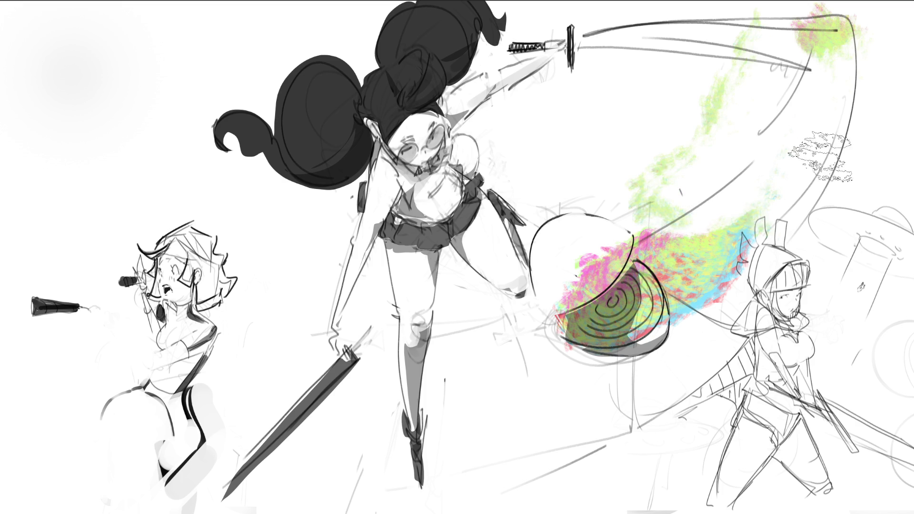
{"action": "key", "text": "ctrl+z"}
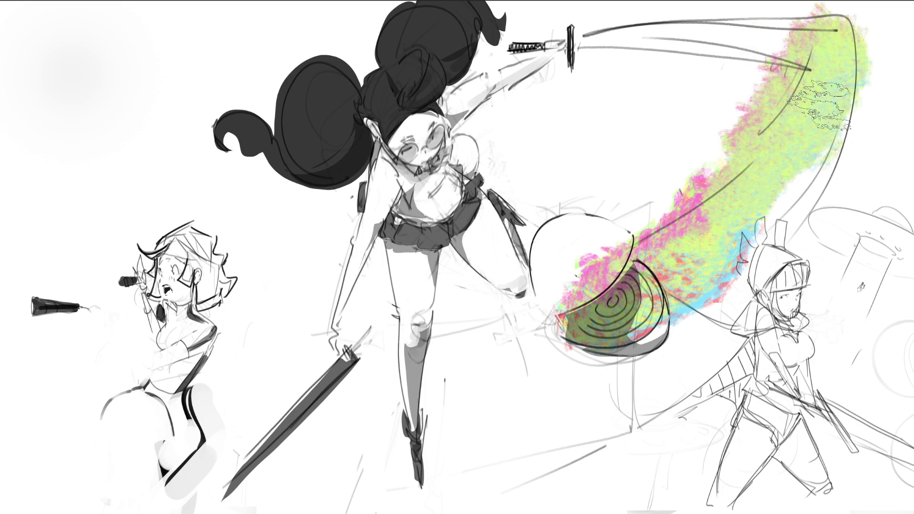
{"action": "mouse_move", "coordinate": [547, 285]}
{"action": "left_mouse_down"}
{"action": "mouse_move", "coordinate": [619, 267]}
{"action": "mouse_move", "coordinate": [704, 174]}
{"action": "mouse_move", "coordinate": [600, 229]}
{"action": "mouse_move", "coordinate": [633, 158]}
{"action": "mouse_move", "coordinate": [575, 275]}
{"action": "left_mouse_up"}
{"action": "key", "text": "ctrl+z"}
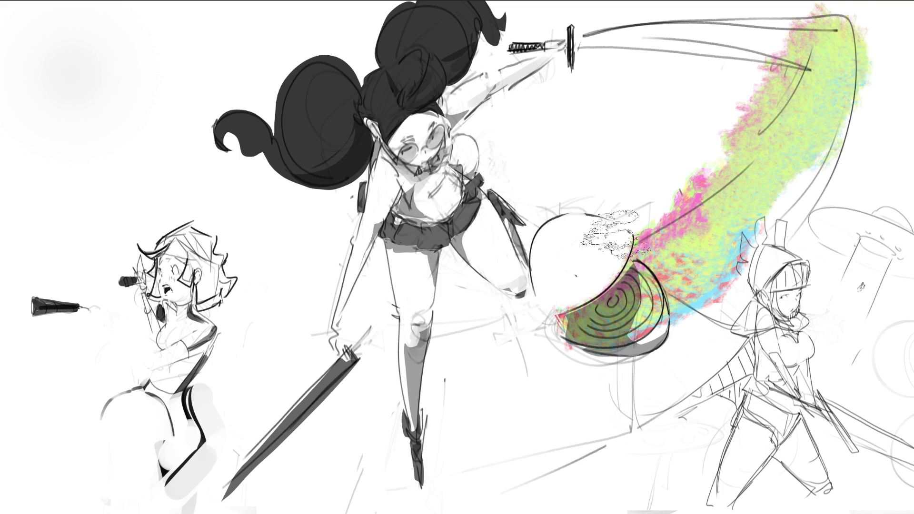
- Add pink and green along the trail's inner edge and erase gaps into its upper and middle parts
{"action": "left_click_drag", "start_coordinate": [664, 209], "coordinate": [761, 125]}
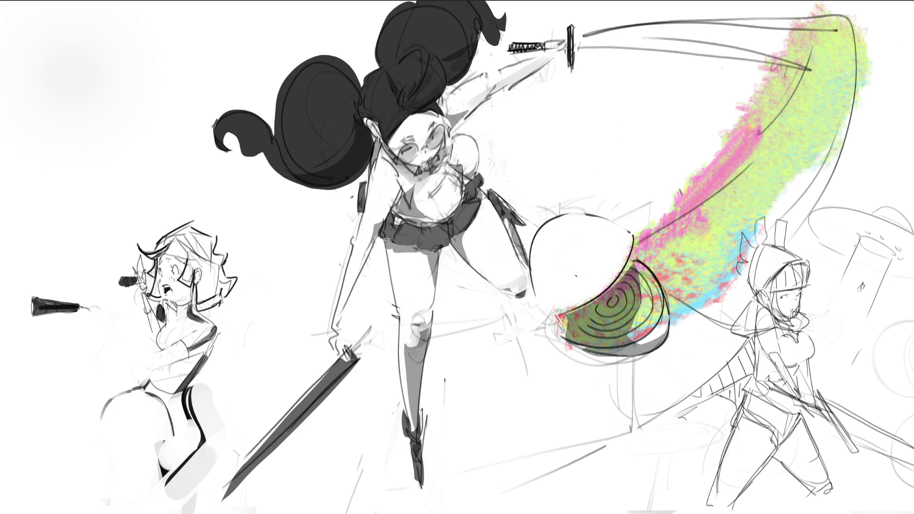
{"action": "left_click_drag", "start_coordinate": [695, 157], "coordinate": [780, 91]}
{"action": "mouse_move", "coordinate": [843, 12]}
{"action": "left_mouse_down"}
{"action": "mouse_move", "coordinate": [790, 85]}
{"action": "mouse_move", "coordinate": [809, 104]}
{"action": "mouse_move", "coordinate": [815, 152]}
{"action": "left_mouse_up"}
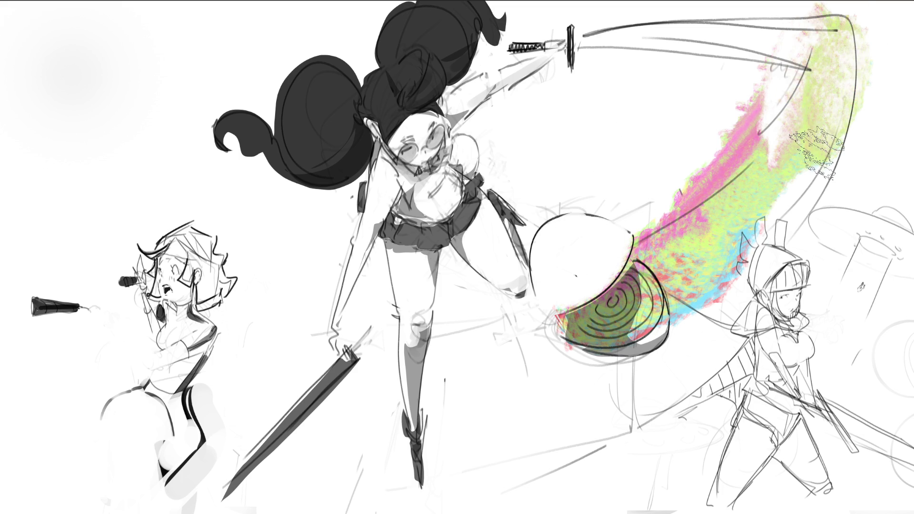
{"action": "mouse_move", "coordinate": [758, 212]}
{"action": "left_mouse_down"}
{"action": "mouse_move", "coordinate": [775, 113]}
{"action": "mouse_move", "coordinate": [820, 31]}
{"action": "left_mouse_up"}
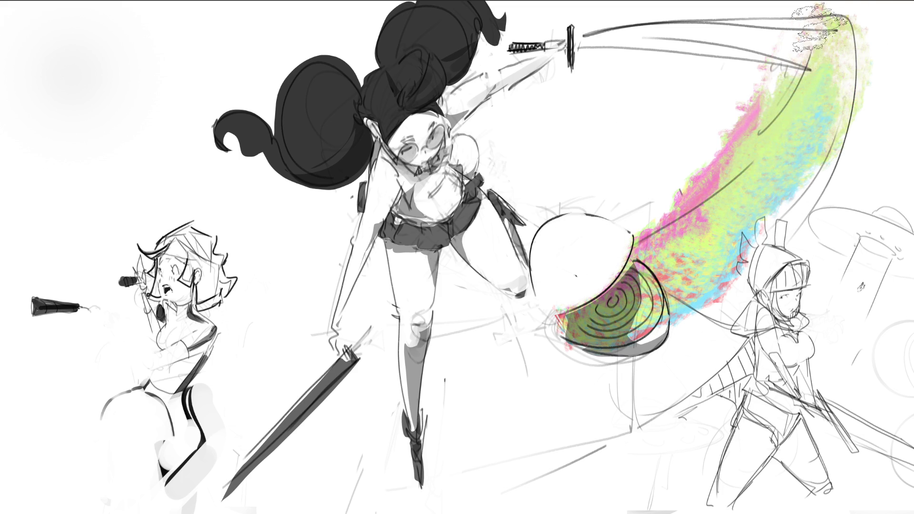
{"action": "mouse_move", "coordinate": [816, 69]}
{"action": "left_mouse_down"}
{"action": "mouse_move", "coordinate": [757, 148]}
{"action": "mouse_move", "coordinate": [809, 29]}
{"action": "left_mouse_up"}
{"action": "left_click_drag", "start_coordinate": [699, 276], "coordinate": [798, 144]}
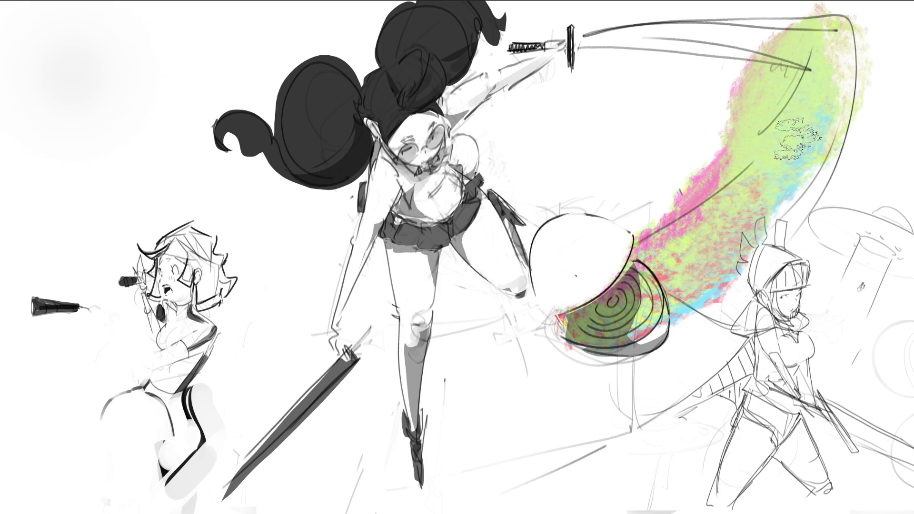
{"action": "mouse_move", "coordinate": [657, 205]}
{"action": "left_mouse_down"}
{"action": "mouse_move", "coordinate": [719, 209]}
{"action": "mouse_move", "coordinate": [742, 233]}
{"action": "mouse_move", "coordinate": [708, 319]}
{"action": "mouse_move", "coordinate": [809, 164]}
{"action": "mouse_move", "coordinate": [761, 214]}
{"action": "mouse_move", "coordinate": [829, 119]}
{"action": "mouse_move", "coordinate": [832, 153]}
{"action": "mouse_move", "coordinate": [780, 204]}
{"action": "left_mouse_up"}
- Erase pink and green off the trail's inner edge, fill the white patch with multicolour paint, then deselect
{"action": "key", "text": "ctrl+z"}
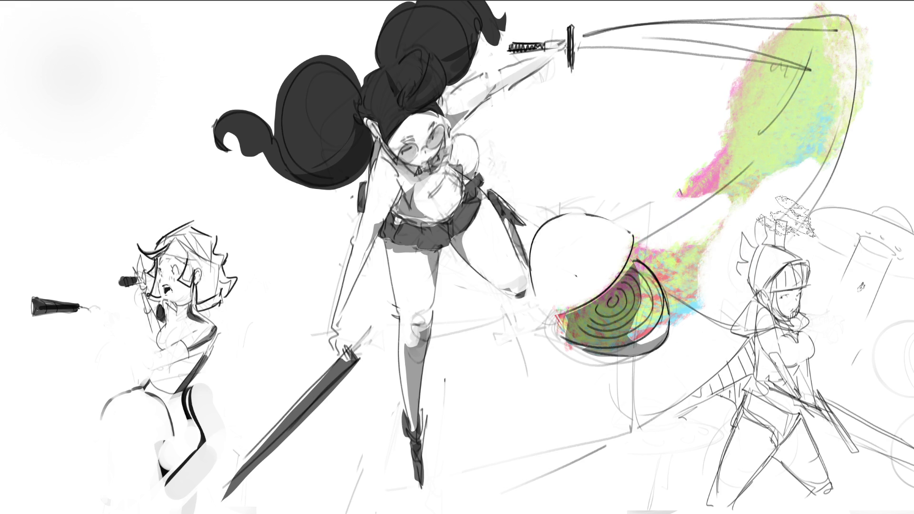
{"action": "left_click_drag", "start_coordinate": [696, 180], "coordinate": [783, 71]}
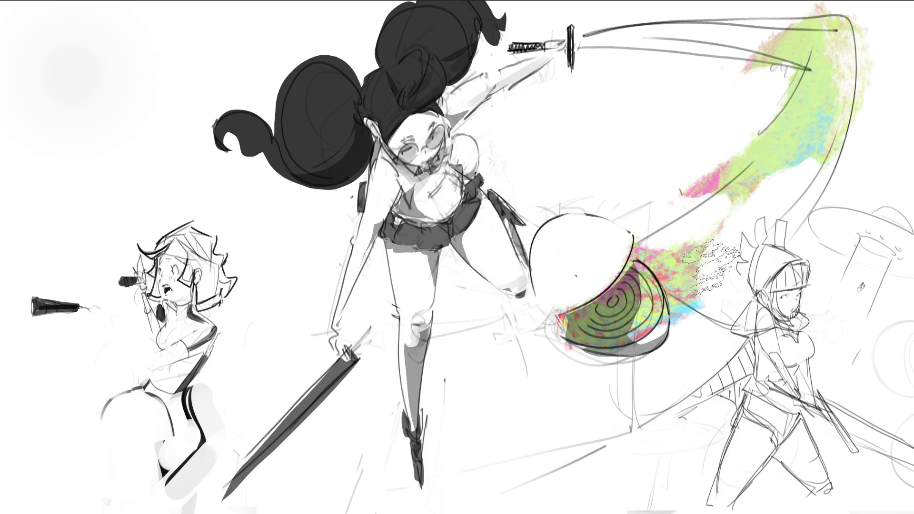
{"action": "left_click", "coordinate": [709, 264]}
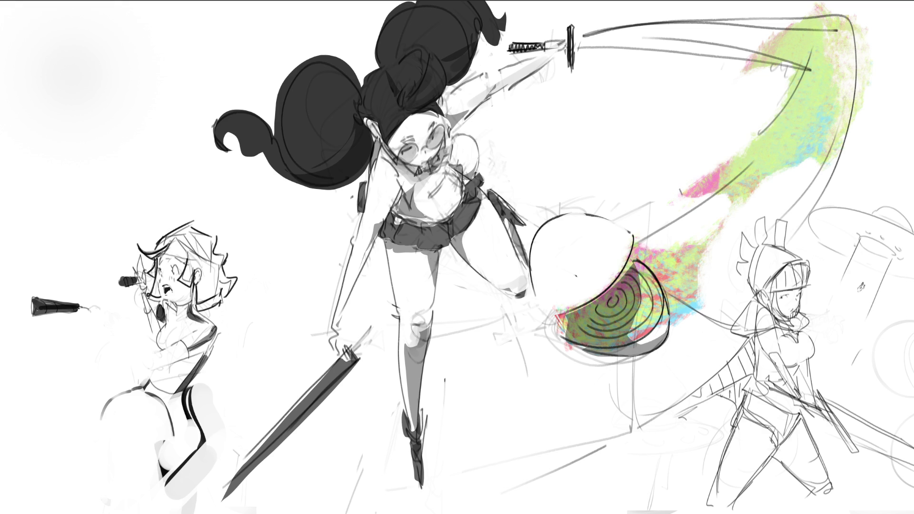
{"action": "left_click", "coordinate": [771, 148]}
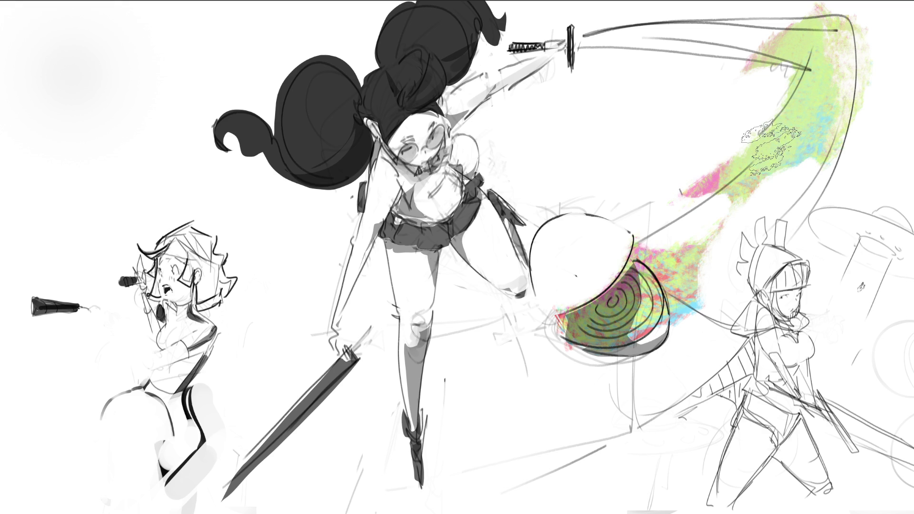
{"action": "key", "text": "ctrl+d"}
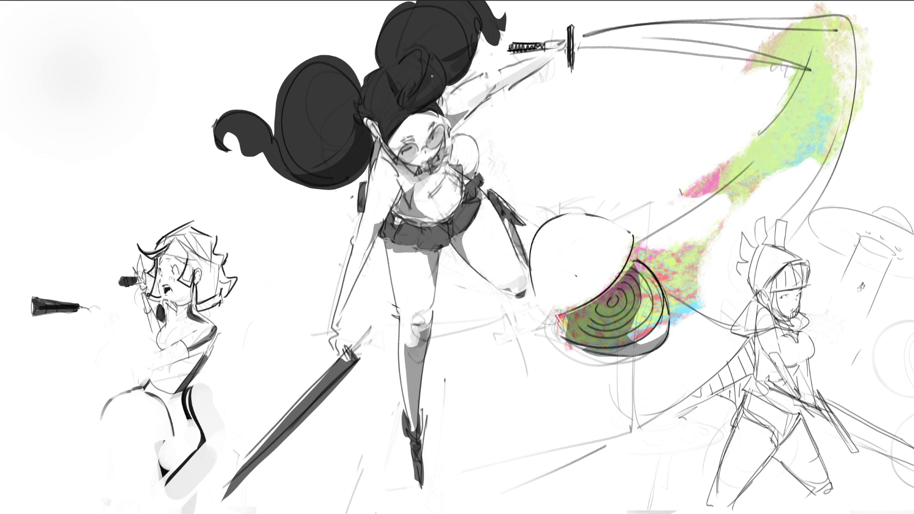
- Brush skin tone over the girl's face, thighs, raised arm, sword hand and lower leg
{"action": "mouse_move", "coordinate": [404, 128]}
{"action": "left_mouse_down"}
{"action": "mouse_move", "coordinate": [402, 141]}
{"action": "mouse_move", "coordinate": [436, 151]}
{"action": "mouse_move", "coordinate": [369, 124]}
{"action": "mouse_move", "coordinate": [390, 186]}
{"action": "mouse_move", "coordinate": [339, 305]}
{"action": "left_mouse_up"}
{"action": "mouse_move", "coordinate": [395, 255]}
{"action": "left_mouse_down"}
{"action": "mouse_move", "coordinate": [412, 341]}
{"action": "mouse_move", "coordinate": [421, 267]}
{"action": "mouse_move", "coordinate": [401, 255]}
{"action": "left_mouse_up"}
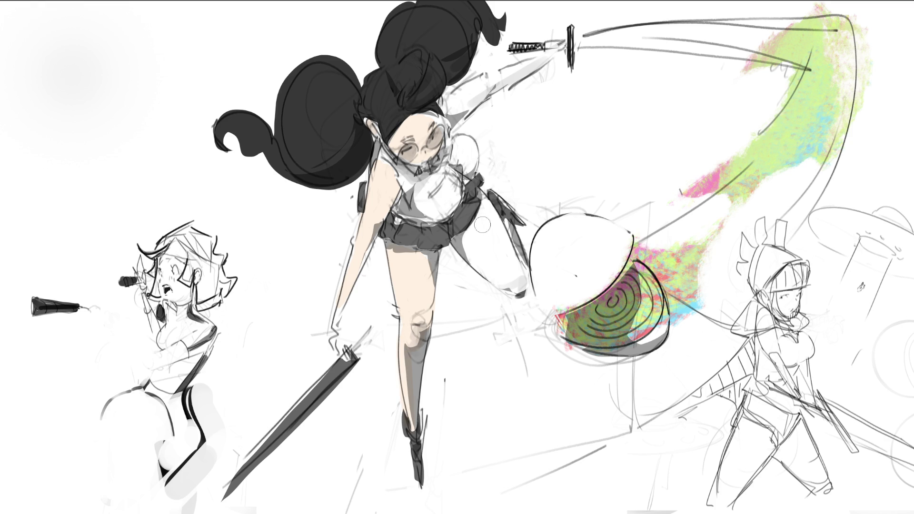
{"action": "mouse_move", "coordinate": [482, 225]}
{"action": "left_mouse_down"}
{"action": "mouse_move", "coordinate": [461, 257]}
{"action": "mouse_move", "coordinate": [511, 280]}
{"action": "mouse_move", "coordinate": [508, 259]}
{"action": "mouse_move", "coordinate": [457, 267]}
{"action": "left_mouse_up"}
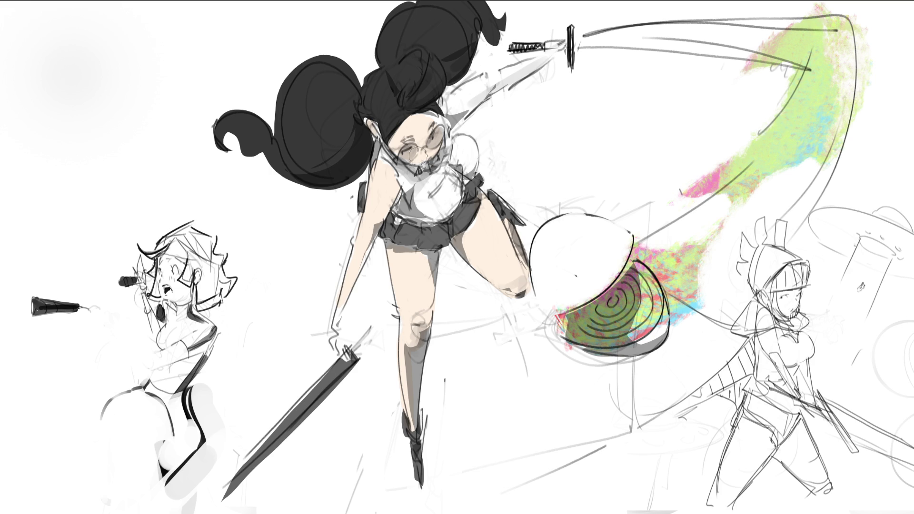
{"action": "key", "text": "bracketright"}
{"action": "key", "text": "bracketright"}
{"action": "key", "text": "bracketright"}
{"action": "mouse_move", "coordinate": [452, 114]}
{"action": "left_mouse_down"}
{"action": "mouse_move", "coordinate": [476, 89]}
{"action": "mouse_move", "coordinate": [559, 47]}
{"action": "mouse_move", "coordinate": [545, 60]}
{"action": "left_mouse_up"}
{"action": "left_click_drag", "start_coordinate": [339, 318], "coordinate": [336, 359]}
{"action": "left_click_drag", "start_coordinate": [420, 326], "coordinate": [420, 401]}
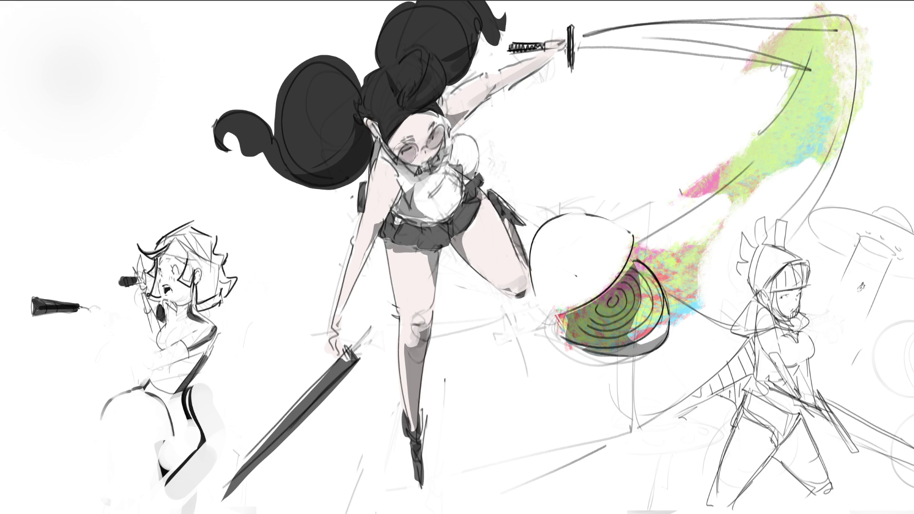
- Add pink blush to her cheek, shoulder, arms, hand, knee and raised upper arm
{"action": "left_click_drag", "start_coordinate": [420, 135], "coordinate": [431, 137]}
{"action": "mouse_move", "coordinate": [380, 164]}
{"action": "left_mouse_down"}
{"action": "mouse_move", "coordinate": [387, 181]}
{"action": "mouse_move", "coordinate": [383, 174]}
{"action": "left_mouse_up"}
{"action": "mouse_move", "coordinate": [364, 234]}
{"action": "left_mouse_down"}
{"action": "mouse_move", "coordinate": [357, 230]}
{"action": "mouse_move", "coordinate": [355, 250]}
{"action": "left_mouse_up"}
{"action": "left_click_drag", "start_coordinate": [339, 326], "coordinate": [333, 353]}
{"action": "left_click_drag", "start_coordinate": [419, 307], "coordinate": [412, 338]}
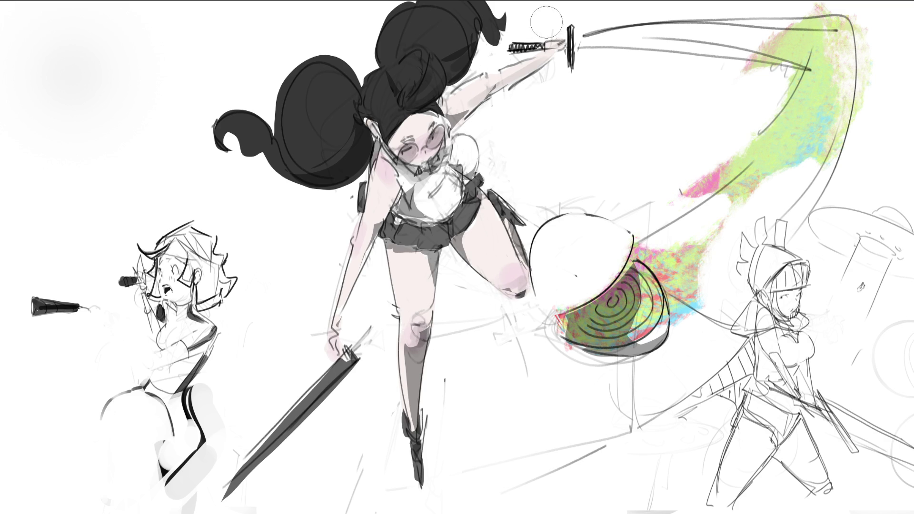
{"action": "mouse_move", "coordinate": [499, 71]}
{"action": "left_mouse_down"}
{"action": "mouse_move", "coordinate": [488, 78]}
{"action": "mouse_move", "coordinate": [495, 76]}
{"action": "left_mouse_up"}
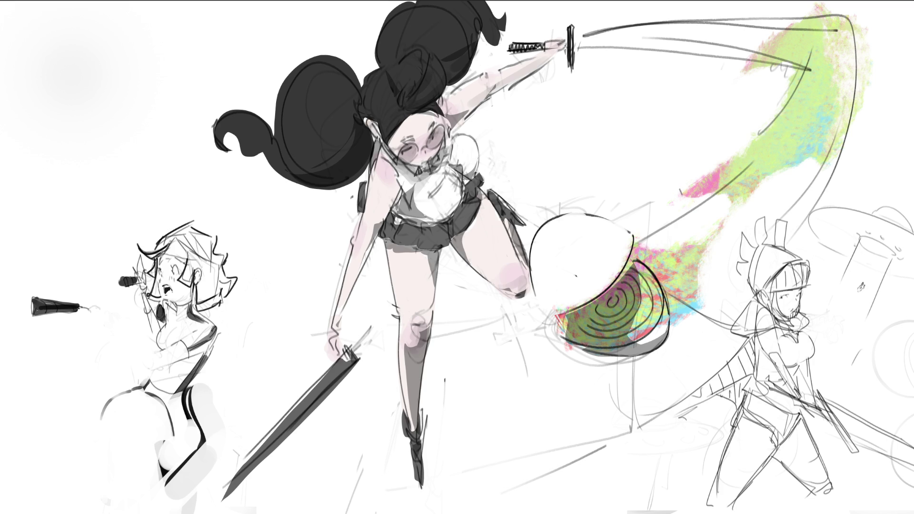
- Shade the girl's legs, torso and face pink, recolour the shield pink-brown, and add violet to hair and chest
{"action": "left_click_drag", "start_coordinate": [418, 428], "coordinate": [412, 334]}
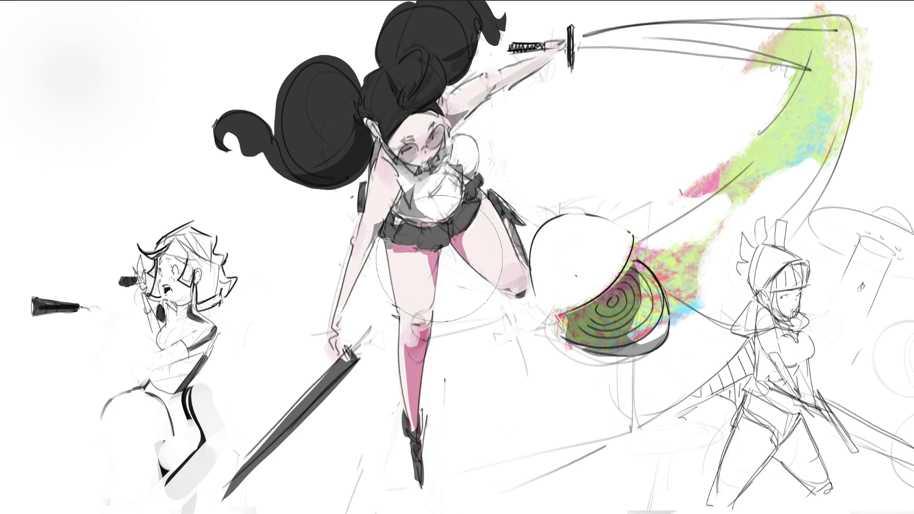
{"action": "mouse_move", "coordinate": [414, 267]}
{"action": "left_mouse_down"}
{"action": "mouse_move", "coordinate": [356, 215]}
{"action": "mouse_move", "coordinate": [543, 89]}
{"action": "mouse_move", "coordinate": [445, 317]}
{"action": "mouse_move", "coordinate": [269, 113]}
{"action": "mouse_move", "coordinate": [539, 55]}
{"action": "left_mouse_up"}
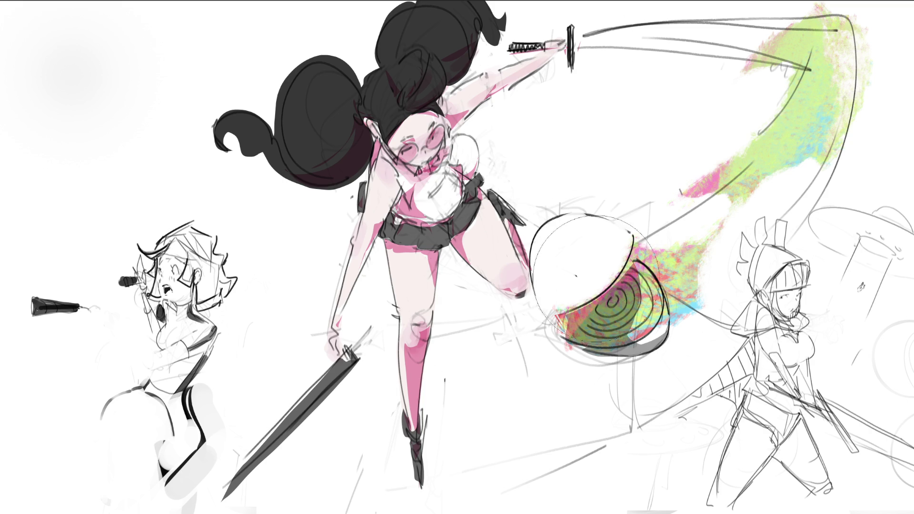
{"action": "left_click_drag", "start_coordinate": [605, 309], "coordinate": [631, 329]}
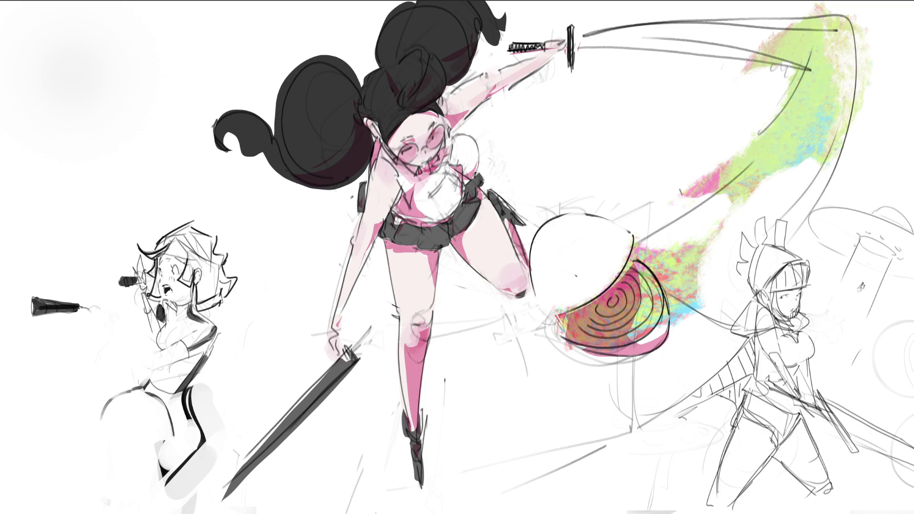
{"action": "left_click_drag", "start_coordinate": [364, 153], "coordinate": [292, 196]}
{"action": "mouse_move", "coordinate": [419, 190]}
{"action": "left_mouse_down"}
{"action": "mouse_move", "coordinate": [424, 204]}
{"action": "mouse_move", "coordinate": [457, 200]}
{"action": "left_mouse_up"}
- Recolour the sword girl's eyes yellow-green
{"action": "mouse_move", "coordinate": [433, 138]}
{"action": "left_mouse_down"}
{"action": "mouse_move", "coordinate": [442, 128]}
{"action": "mouse_move", "coordinate": [412, 155]}
{"action": "left_mouse_up"}
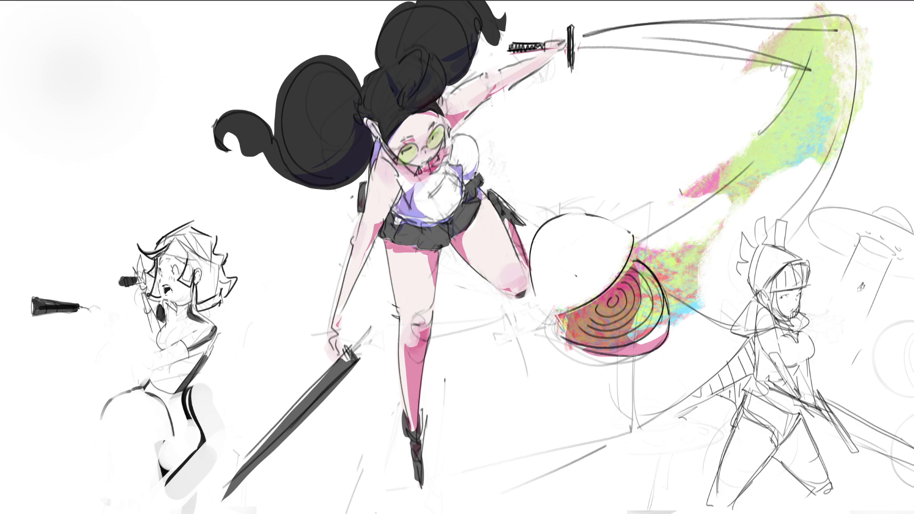
- Lighten a small spot near the girl's neck and enlarge the brush considerably
{"action": "left_click_drag", "start_coordinate": [395, 166], "coordinate": [389, 175]}
{"action": "key", "text": "bracketright"}
{"action": "key", "text": "bracketright"}
{"action": "key", "text": "bracketright"}
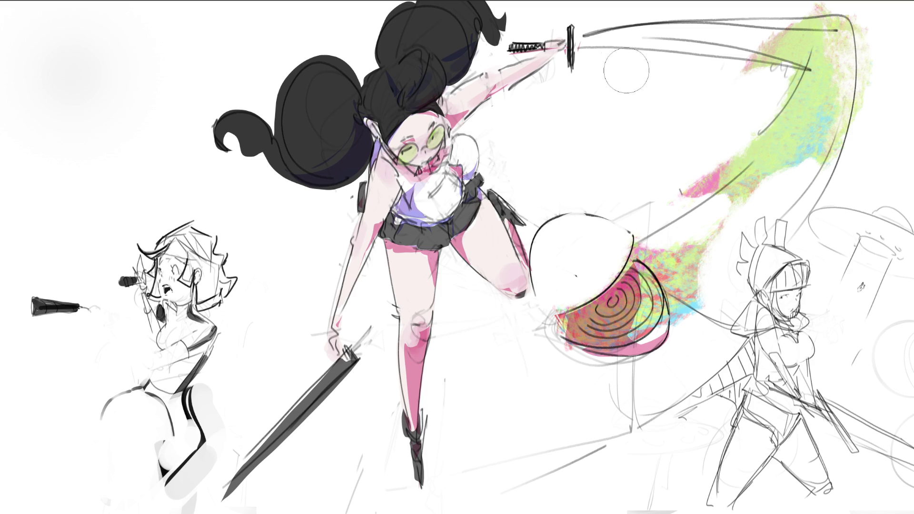
- Erase the stray grey sword-arc lines at top right and the faint sketch lines under the shield
{"action": "mouse_move", "coordinate": [626, 72]}
{"action": "left_mouse_down"}
{"action": "mouse_move", "coordinate": [826, 46]}
{"action": "mouse_move", "coordinate": [743, 77]}
{"action": "mouse_move", "coordinate": [804, 37]}
{"action": "mouse_move", "coordinate": [824, 38]}
{"action": "left_mouse_up"}
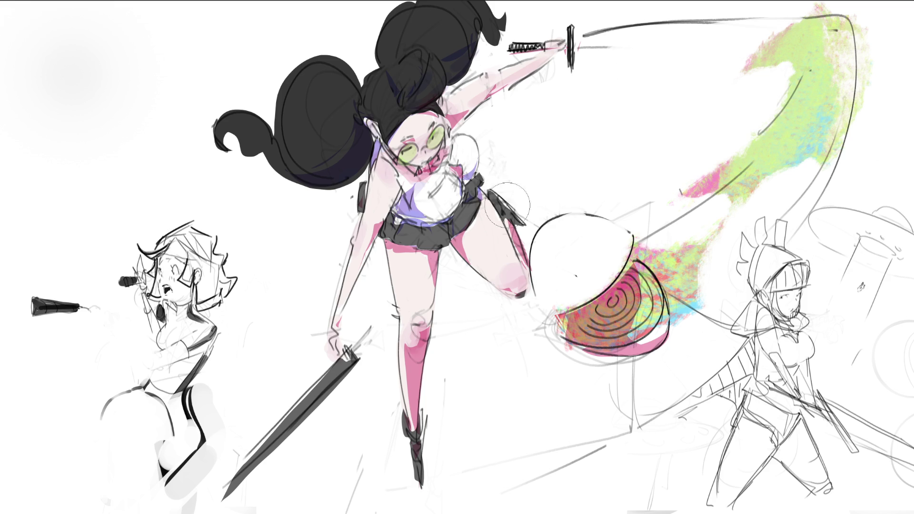
{"action": "left_click_drag", "start_coordinate": [590, 378], "coordinate": [624, 381]}
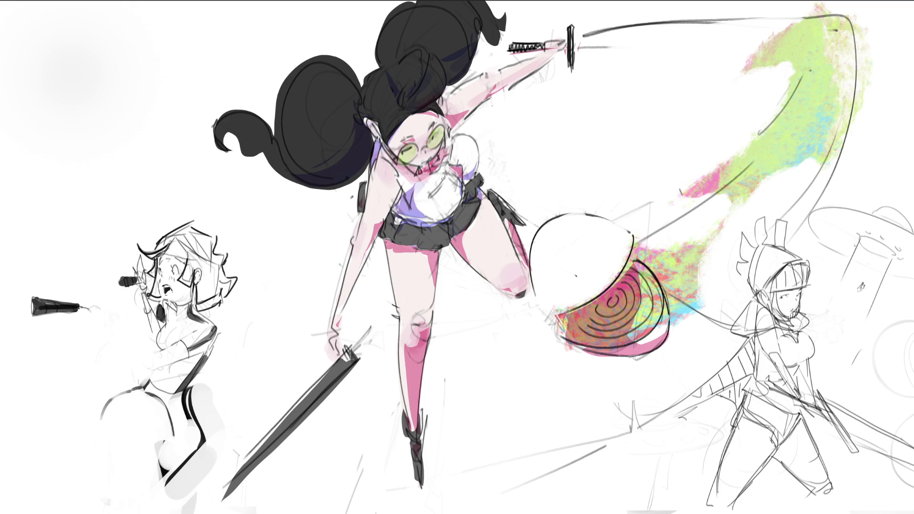
- Paint a broad grey backdrop across the upper scene and down around the sword girl's legs
{"action": "left_click_drag", "start_coordinate": [474, 240], "coordinate": [657, 241]}
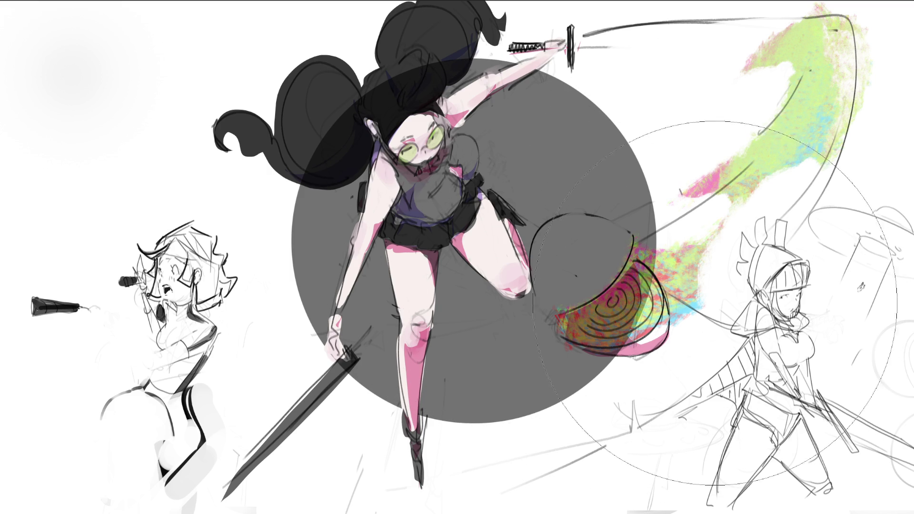
{"action": "mouse_move", "coordinate": [375, 181]}
{"action": "left_mouse_down"}
{"action": "mouse_move", "coordinate": [476, 95]}
{"action": "mouse_move", "coordinate": [681, 71]}
{"action": "left_mouse_up"}
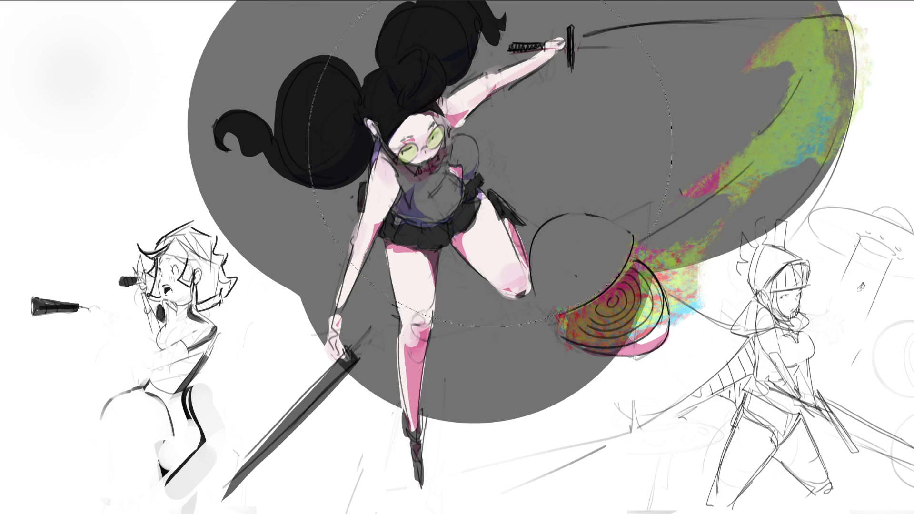
{"action": "mouse_move", "coordinate": [491, 162]}
{"action": "left_mouse_down"}
{"action": "mouse_move", "coordinate": [443, 362]}
{"action": "mouse_move", "coordinate": [424, 390]}
{"action": "left_mouse_up"}
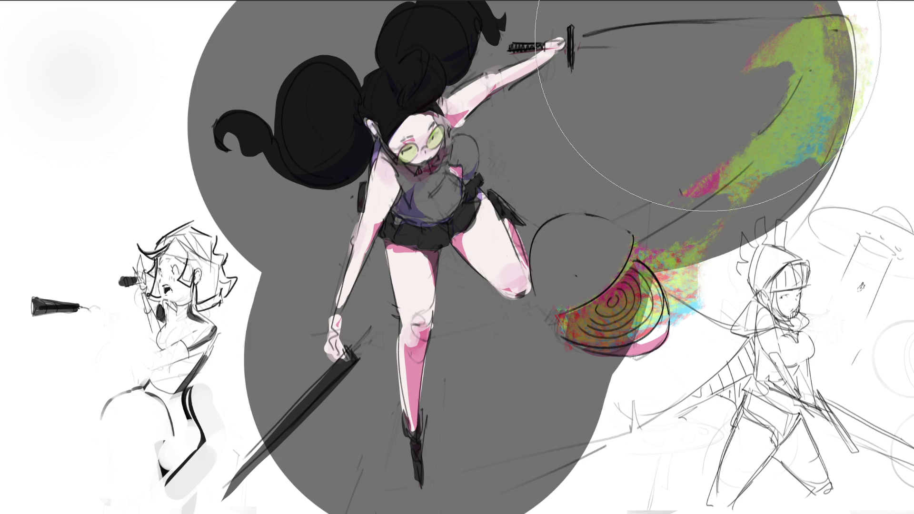
- Repaint the shield face light over the grey backdrop with a smaller brush
{"action": "key", "text": "bracketleft"}
{"action": "key", "text": "bracketleft"}
{"action": "key", "text": "bracketleft"}
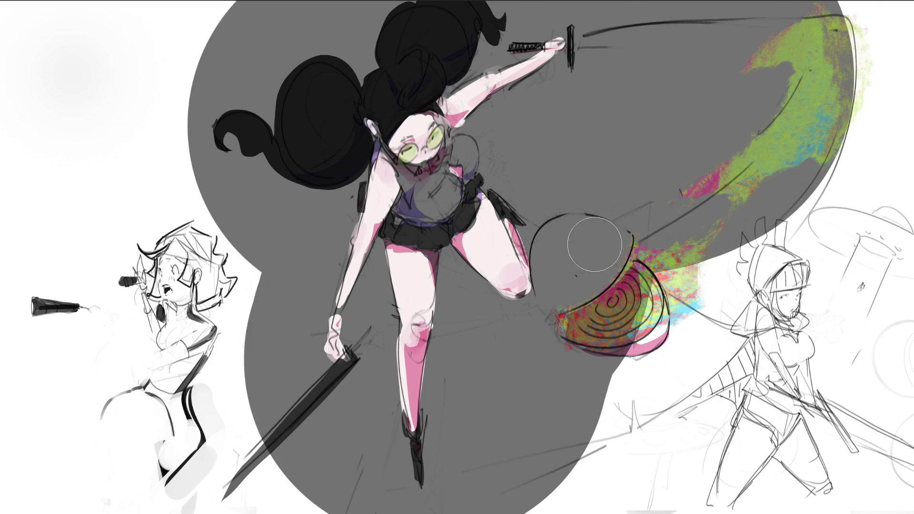
{"action": "key", "text": "bracketleft"}
{"action": "key", "text": "bracketleft"}
{"action": "mouse_move", "coordinate": [617, 236]}
{"action": "left_mouse_down"}
{"action": "mouse_move", "coordinate": [567, 227]}
{"action": "mouse_move", "coordinate": [546, 246]}
{"action": "mouse_move", "coordinate": [545, 290]}
{"action": "mouse_move", "coordinate": [602, 265]}
{"action": "mouse_move", "coordinate": [571, 266]}
{"action": "mouse_move", "coordinate": [556, 252]}
{"action": "mouse_move", "coordinate": [583, 241]}
{"action": "mouse_move", "coordinate": [556, 285]}
{"action": "mouse_move", "coordinate": [576, 257]}
{"action": "mouse_move", "coordinate": [578, 279]}
{"action": "mouse_move", "coordinate": [611, 240]}
{"action": "left_mouse_up"}
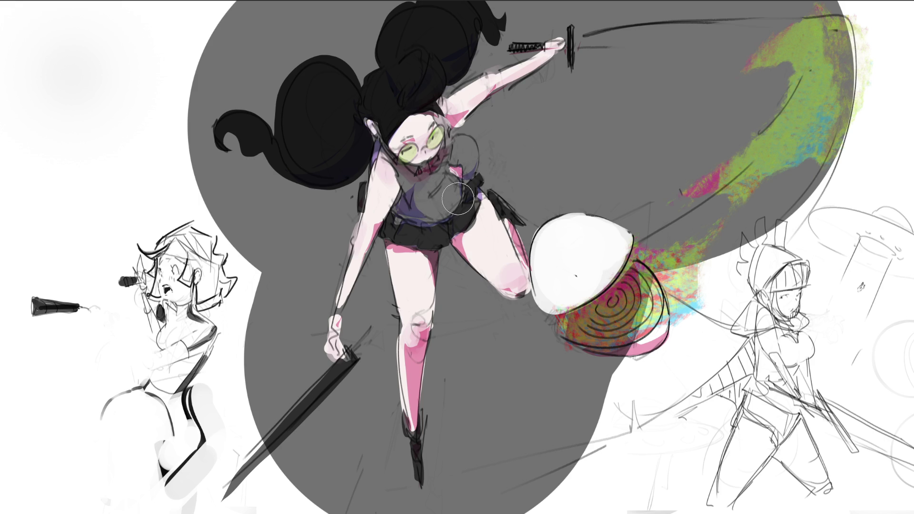
- Paint a white crescent highlight and a small light dab on the sword girl's chest
{"action": "key", "text": "["}
{"action": "key", "text": "["}
{"action": "key", "text": "["}
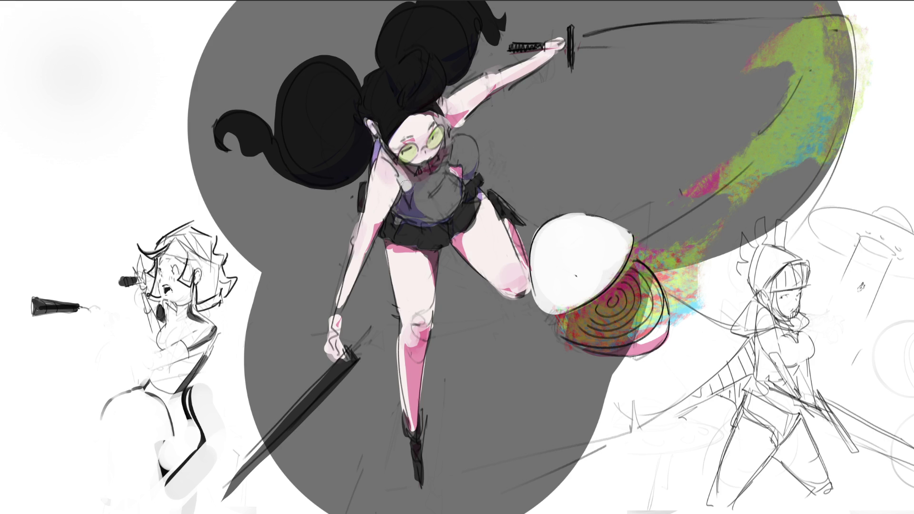
{"action": "mouse_move", "coordinate": [405, 183]}
{"action": "left_mouse_down"}
{"action": "mouse_move", "coordinate": [400, 202]}
{"action": "mouse_move", "coordinate": [410, 223]}
{"action": "mouse_move", "coordinate": [437, 177]}
{"action": "mouse_move", "coordinate": [414, 179]}
{"action": "mouse_move", "coordinate": [431, 164]}
{"action": "mouse_move", "coordinate": [410, 171]}
{"action": "mouse_move", "coordinate": [445, 124]}
{"action": "mouse_move", "coordinate": [471, 163]}
{"action": "mouse_move", "coordinate": [465, 175]}
{"action": "mouse_move", "coordinate": [445, 177]}
{"action": "mouse_move", "coordinate": [434, 200]}
{"action": "mouse_move", "coordinate": [443, 207]}
{"action": "mouse_move", "coordinate": [459, 192]}
{"action": "mouse_move", "coordinate": [428, 216]}
{"action": "left_mouse_up"}
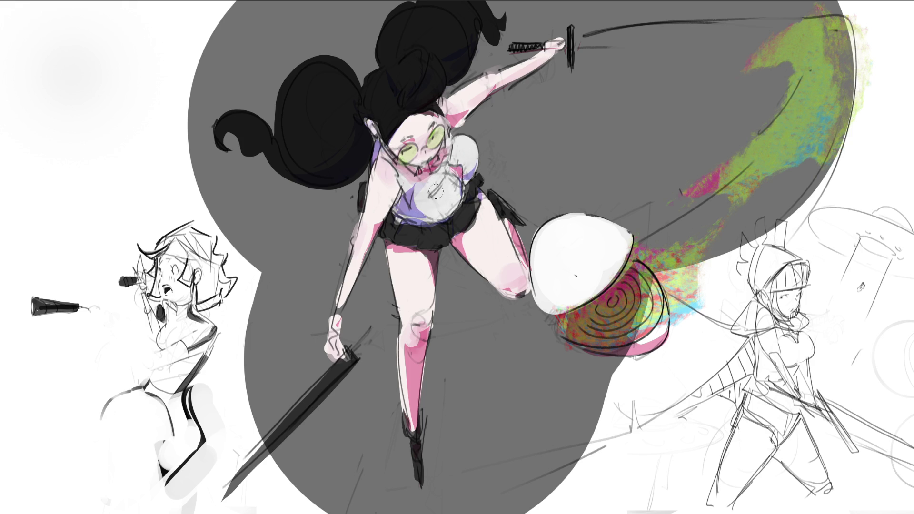
{"action": "left_click_drag", "start_coordinate": [467, 158], "coordinate": [459, 164]}
- Paint a long light gleam along the sword blade after several retries, and undo a stray wrist stroke
{"action": "left_click_drag", "start_coordinate": [629, 45], "coordinate": [840, 26]}
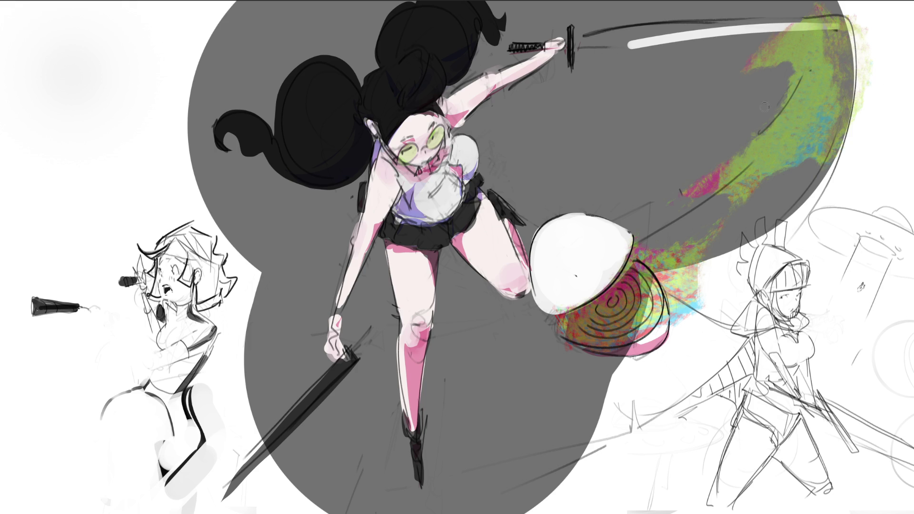
{"action": "key", "text": "ctrl+z"}
{"action": "left_click_drag", "start_coordinate": [575, 47], "coordinate": [842, 26]}
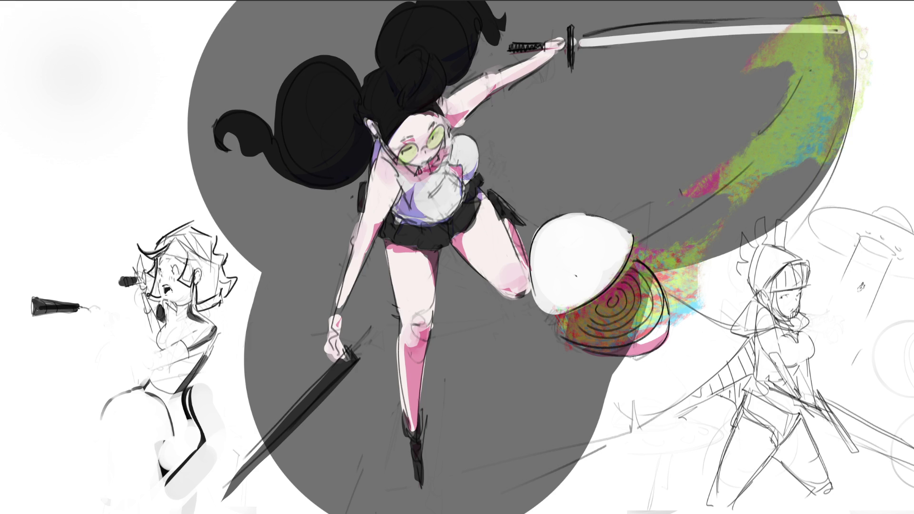
{"action": "key", "text": "ctrl+z"}
{"action": "left_click_drag", "start_coordinate": [575, 47], "coordinate": [717, 37]}
{"action": "left_click_drag", "start_coordinate": [810, 35], "coordinate": [844, 25]}
{"action": "key", "text": "ctrl+z"}
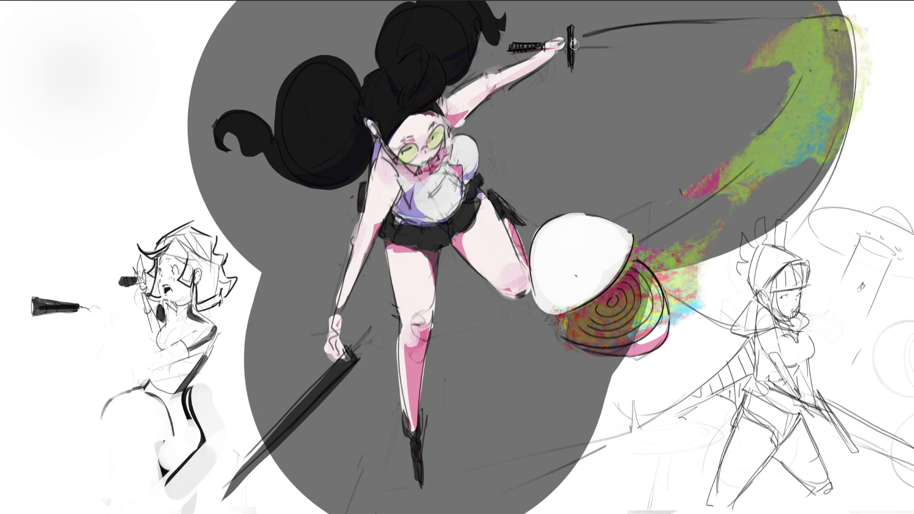
{"action": "left_click_drag", "start_coordinate": [575, 47], "coordinate": [845, 24]}
{"action": "key", "text": "ctrl+z"}
{"action": "left_click_drag", "start_coordinate": [574, 41], "coordinate": [848, 28]}
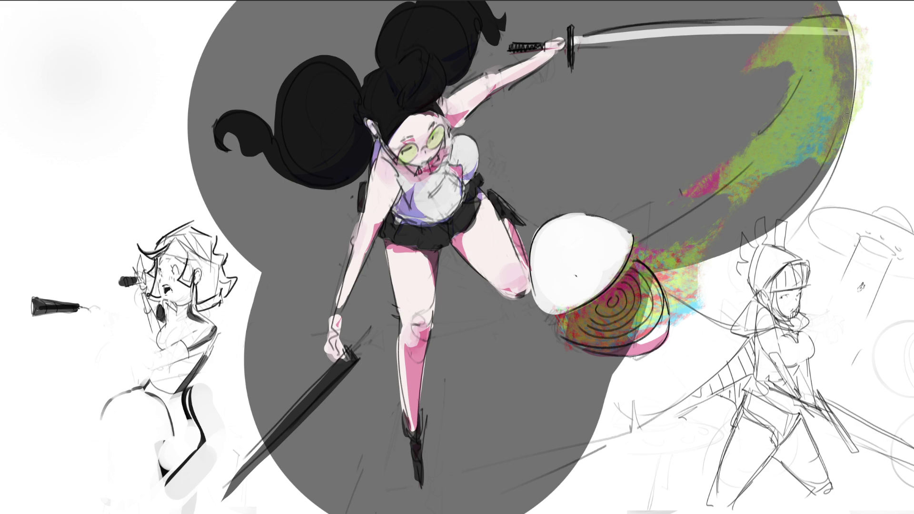
{"action": "mouse_move", "coordinate": [333, 312]}
{"action": "left_mouse_down"}
{"action": "mouse_move", "coordinate": [326, 307]}
{"action": "mouse_move", "coordinate": [343, 316]}
{"action": "mouse_move", "coordinate": [326, 305]}
{"action": "mouse_move", "coordinate": [345, 307]}
{"action": "mouse_move", "coordinate": [336, 316]}
{"action": "mouse_move", "coordinate": [349, 300]}
{"action": "left_mouse_up"}
{"action": "key", "text": "ctrl+z"}
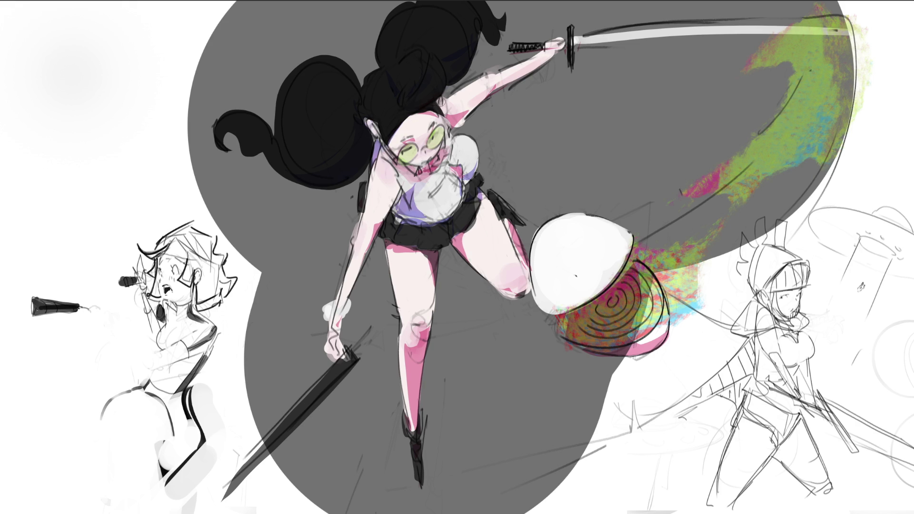
- Repaint the raised arm, sword-gripping fist and lower arm edge, and recolour the shield spiral pink
{"action": "left_click_drag", "start_coordinate": [447, 100], "coordinate": [552, 49]}
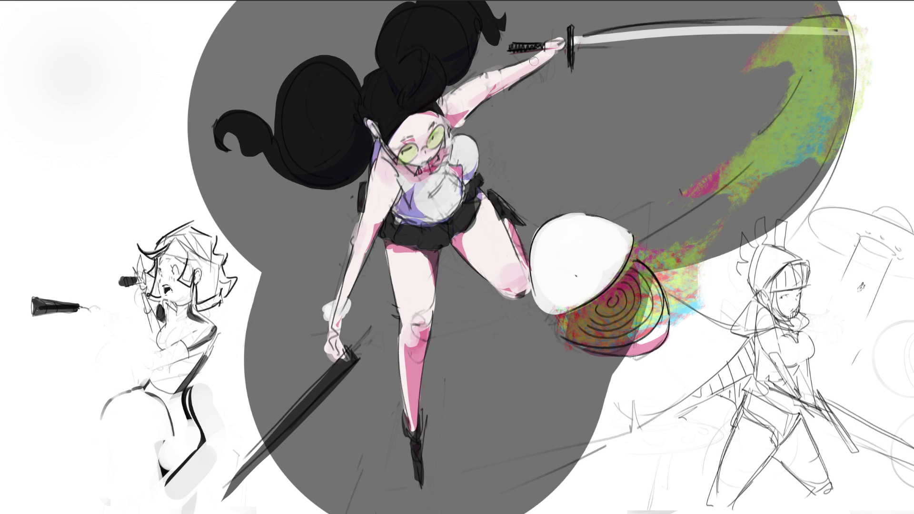
{"action": "left_click_drag", "start_coordinate": [566, 35], "coordinate": [546, 41]}
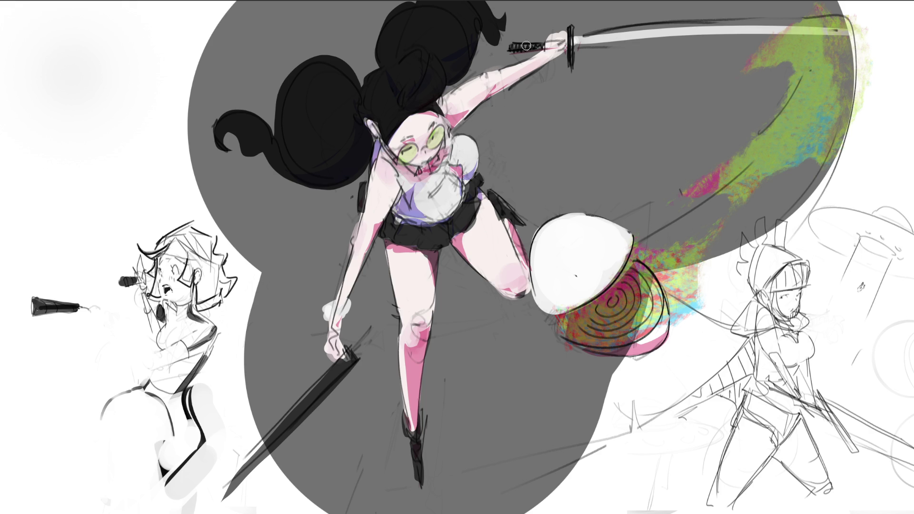
{"action": "left_click_drag", "start_coordinate": [354, 234], "coordinate": [364, 183]}
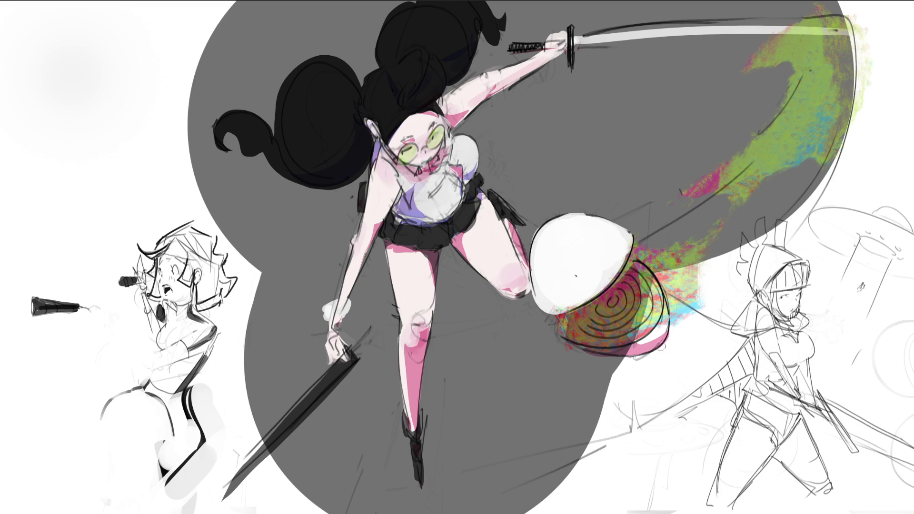
{"action": "mouse_move", "coordinate": [600, 316]}
{"action": "left_mouse_down"}
{"action": "mouse_move", "coordinate": [571, 326]}
{"action": "mouse_move", "coordinate": [630, 284]}
{"action": "mouse_move", "coordinate": [647, 305]}
{"action": "mouse_move", "coordinate": [637, 281]}
{"action": "mouse_move", "coordinate": [617, 328]}
{"action": "mouse_move", "coordinate": [662, 314]}
{"action": "mouse_move", "coordinate": [585, 350]}
{"action": "mouse_move", "coordinate": [663, 273]}
{"action": "left_mouse_up"}
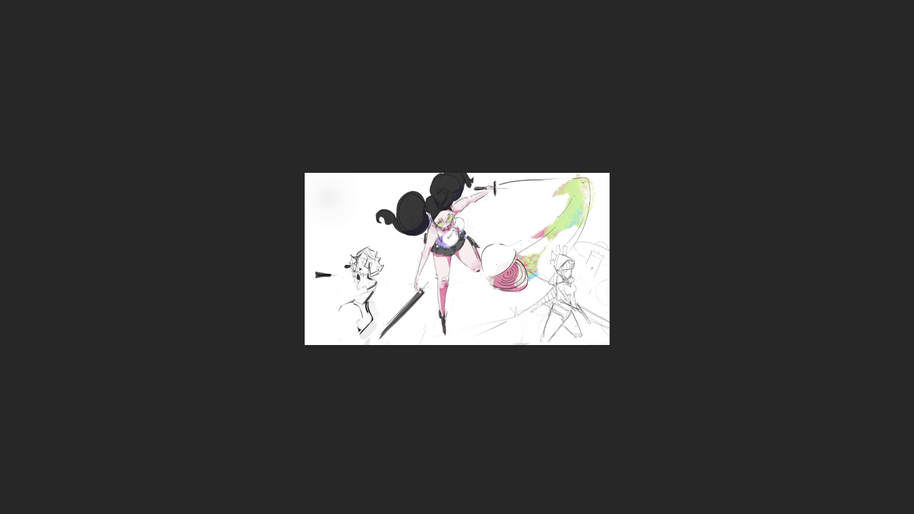
{"action": "key", "text": "ctrl+plus"}
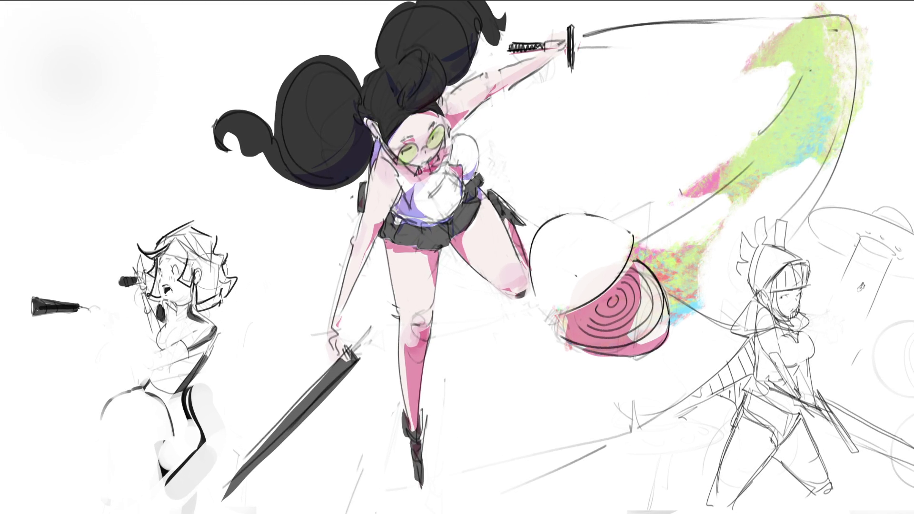
{"action": "key", "text": "bracketright"}
{"action": "key", "text": "bracketright"}
{"action": "key", "text": "bracketright"}
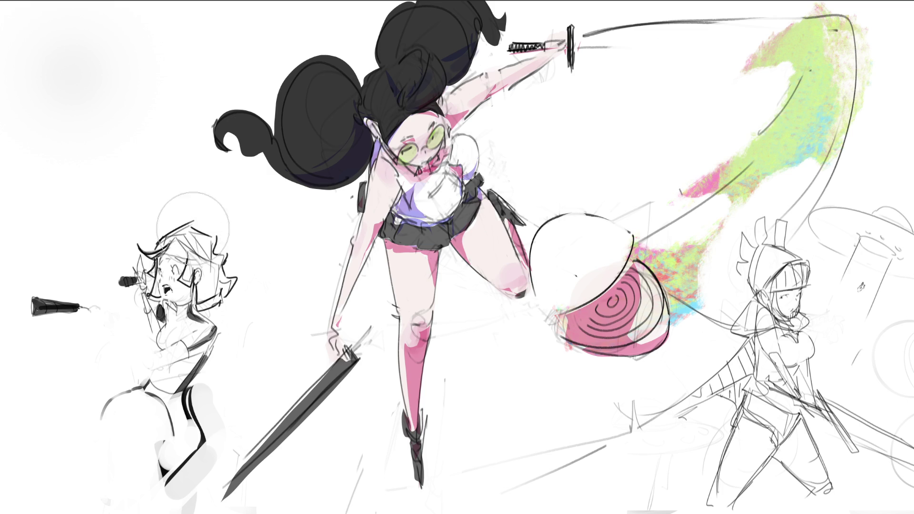
{"action": "mouse_move", "coordinate": [192, 213]}
{"action": "left_mouse_down"}
{"action": "mouse_move", "coordinate": [157, 223]}
{"action": "mouse_move", "coordinate": [200, 228]}
{"action": "mouse_move", "coordinate": [207, 212]}
{"action": "left_mouse_up"}
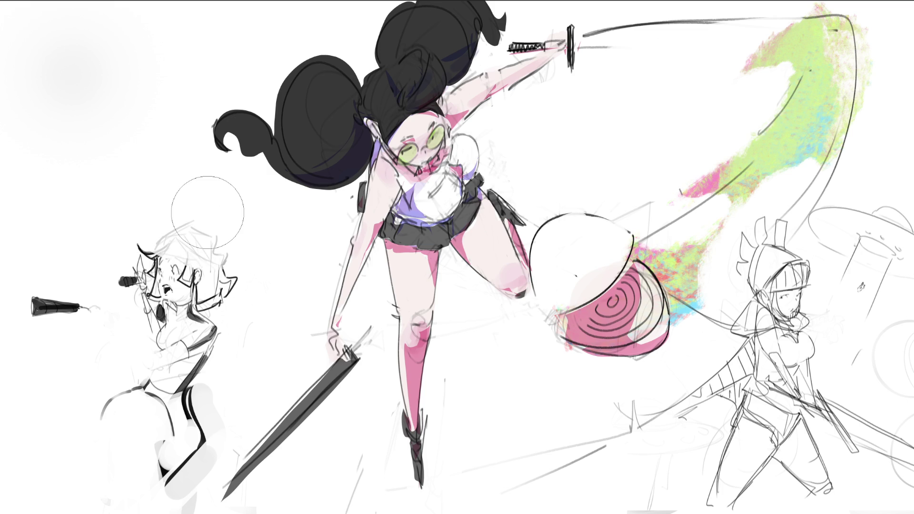
{"action": "key", "text": "ctrl+z"}
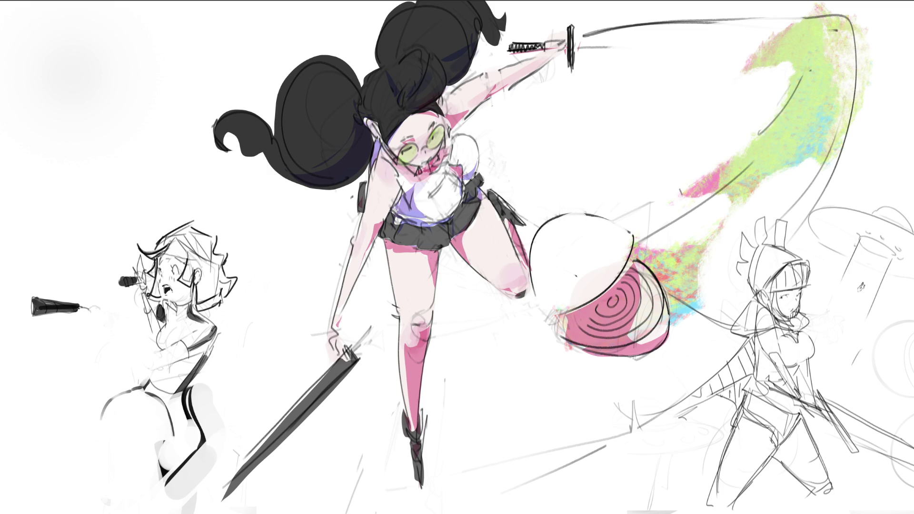
{"action": "key", "text": "ctrl+minus"}
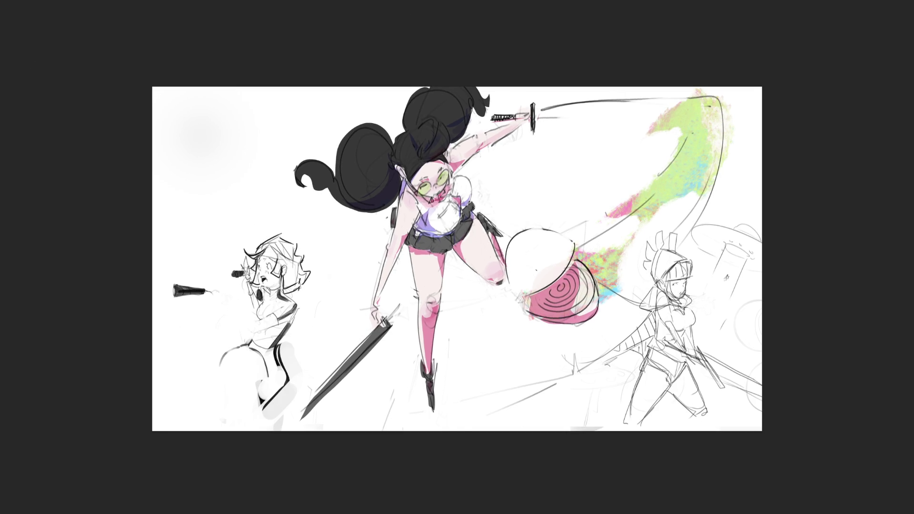
- Crop-extend the canvas's right edge outward to widen it
{"action": "key", "text": "c"}
{"action": "left_click_drag", "start_coordinate": [765, 262], "coordinate": [855, 266]}
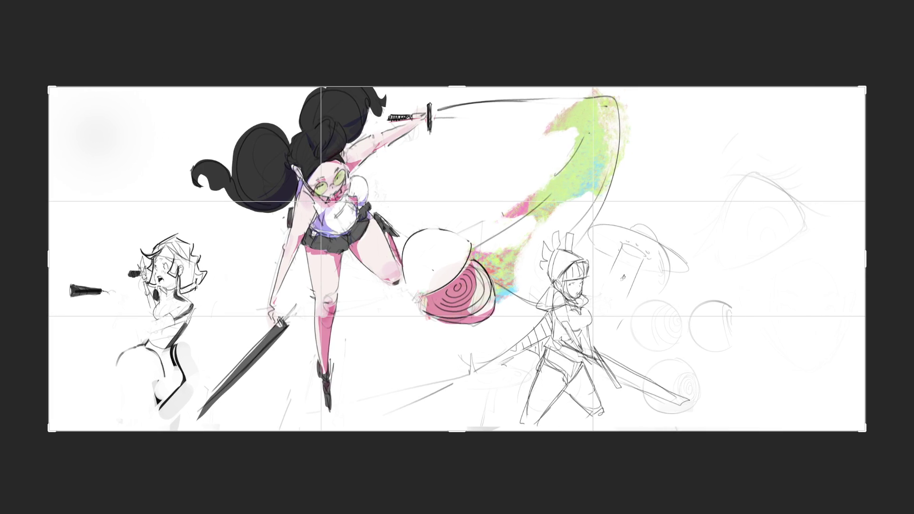
{"action": "key", "text": "Return"}
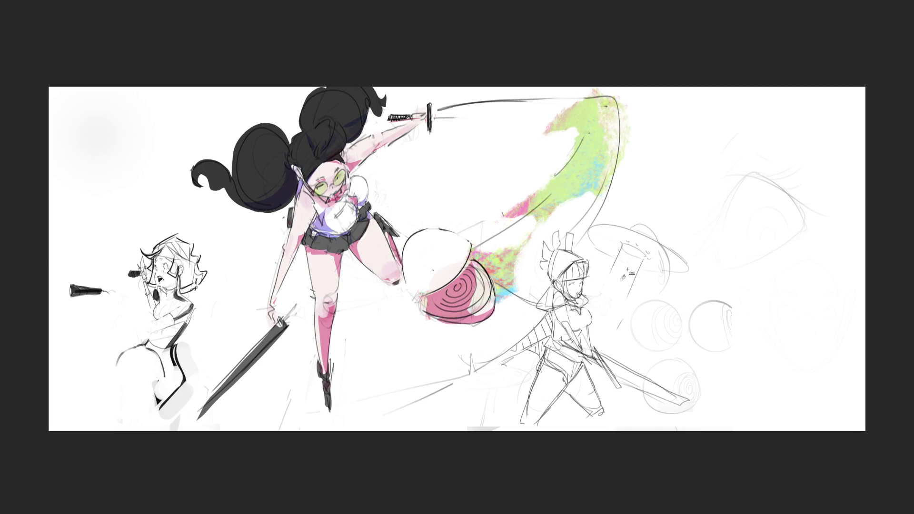
- Shift the whole artwork about 188 px right with Free Transform, then lasso the left character
{"action": "key", "text": "ctrl+t"}
{"action": "left_click_drag", "start_coordinate": [462, 217], "coordinate": [639, 221]}
{"action": "left_click_drag", "start_coordinate": [586, 194], "coordinate": [578, 197]}
{"action": "key", "text": "Return"}
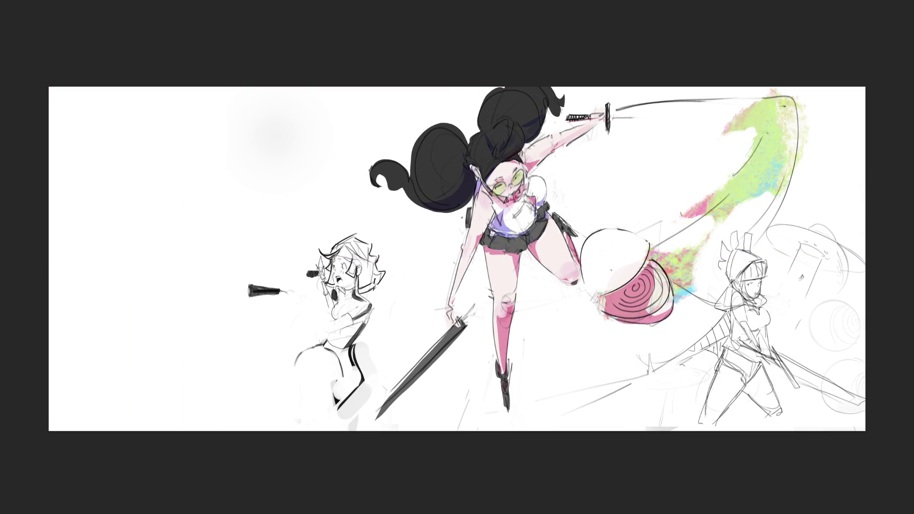
{"action": "key", "text": "ctrl+t"}
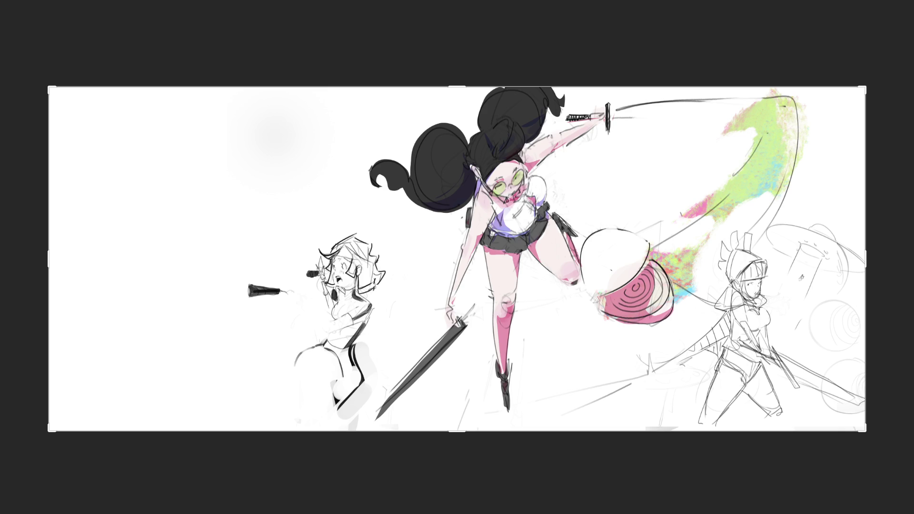
{"action": "key", "text": "Return"}
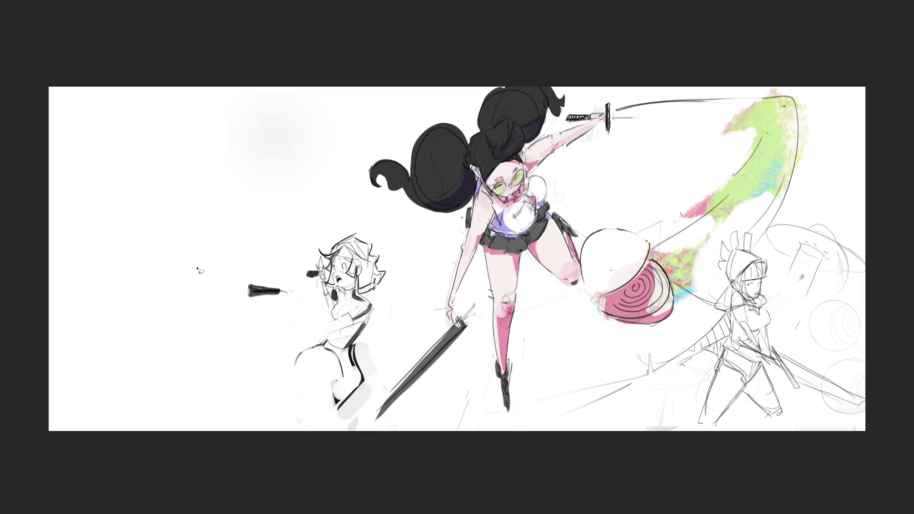
{"action": "mouse_move", "coordinate": [194, 265]}
{"action": "left_mouse_down"}
{"action": "mouse_move", "coordinate": [355, 237]}
{"action": "mouse_move", "coordinate": [398, 279]}
{"action": "mouse_move", "coordinate": [393, 376]}
{"action": "mouse_move", "coordinate": [360, 402]}
{"action": "mouse_move", "coordinate": [85, 255]}
{"action": "left_mouse_up"}
- Cut the left character and paste it back enlarged at the far left
{"action": "key", "text": "ctrl+x"}
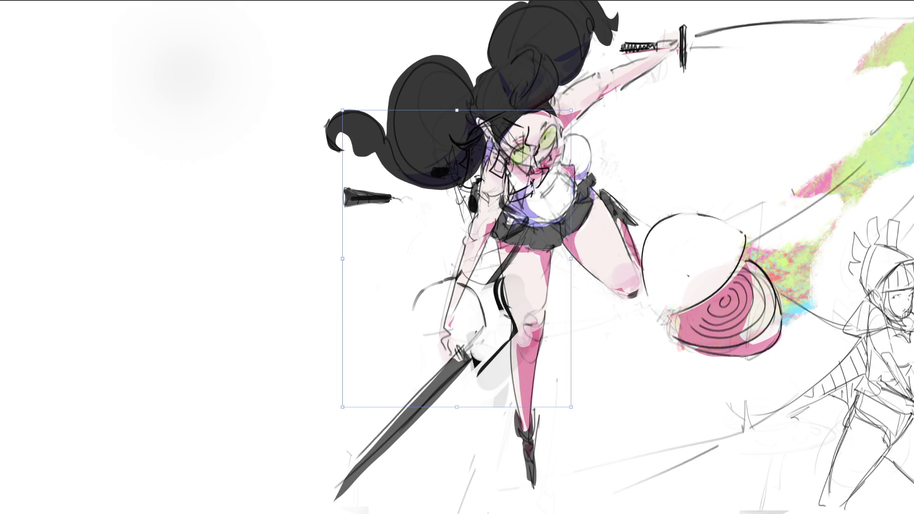
{"action": "left_click_drag", "start_coordinate": [201, 126], "coordinate": [209, 117]}
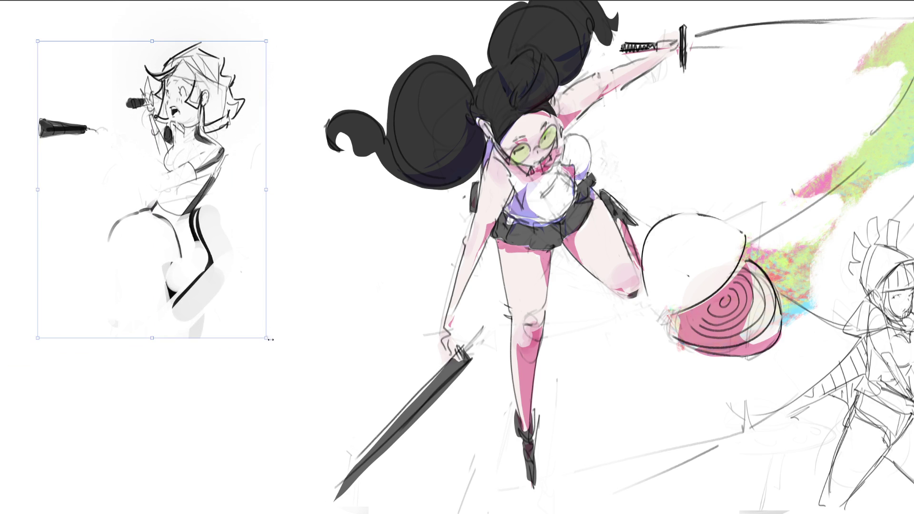
{"action": "mouse_move", "coordinate": [269, 339]}
{"action": "left_mouse_down"}
{"action": "mouse_move", "coordinate": [394, 503]}
{"action": "mouse_move", "coordinate": [257, 311]}
{"action": "left_mouse_up"}
{"action": "key", "text": "Return"}
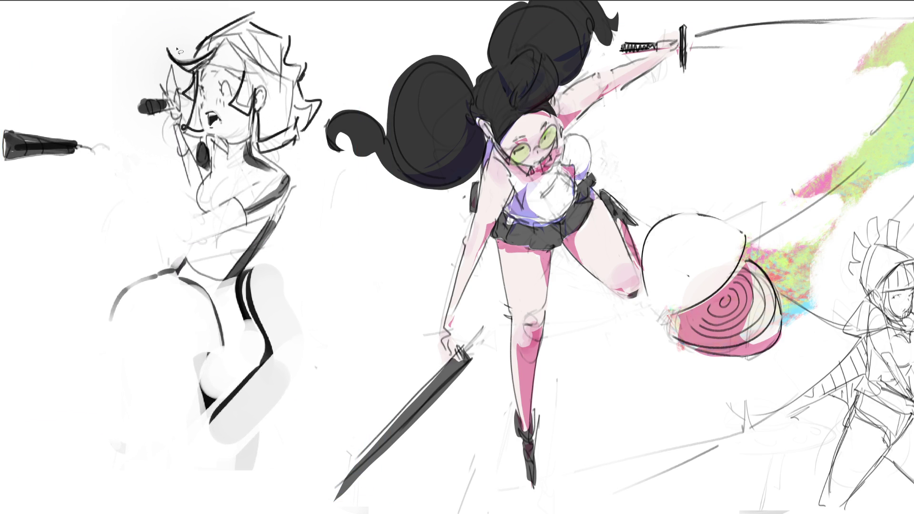
- Lasso and delete the dark microphone at the far left, then deselect
{"action": "left_click_drag", "start_coordinate": [121, 181], "coordinate": [143, 164]}
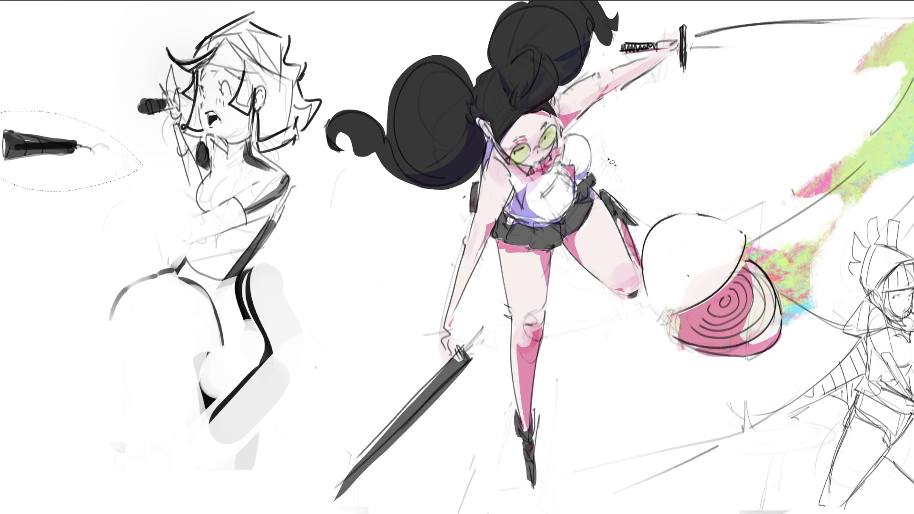
{"action": "key", "text": "Delete"}
{"action": "key", "text": "ctrl+d"}
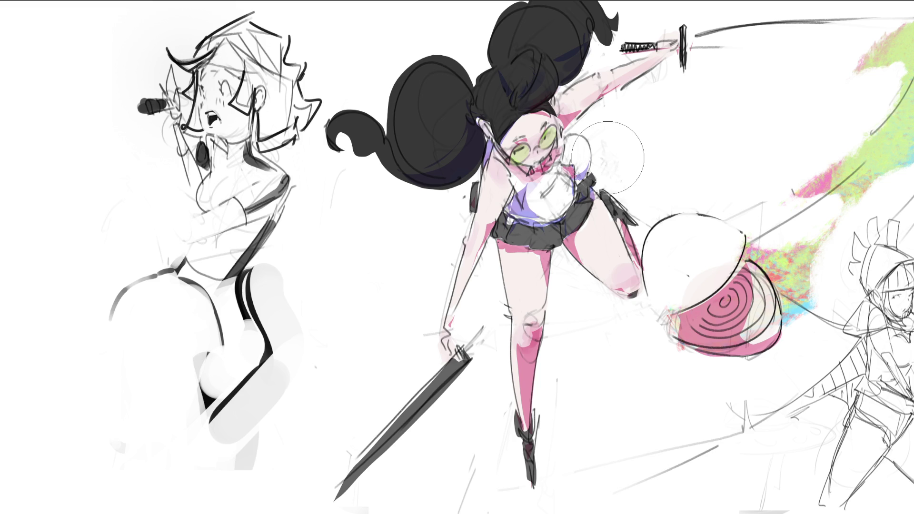
- Paint pale grey and dark marks across the top of the left character's head and hat
{"action": "key", "text": "b"}
{"action": "left_click_drag", "start_coordinate": [263, 16], "coordinate": [309, 34]}
{"action": "key", "text": "ctrl+z"}
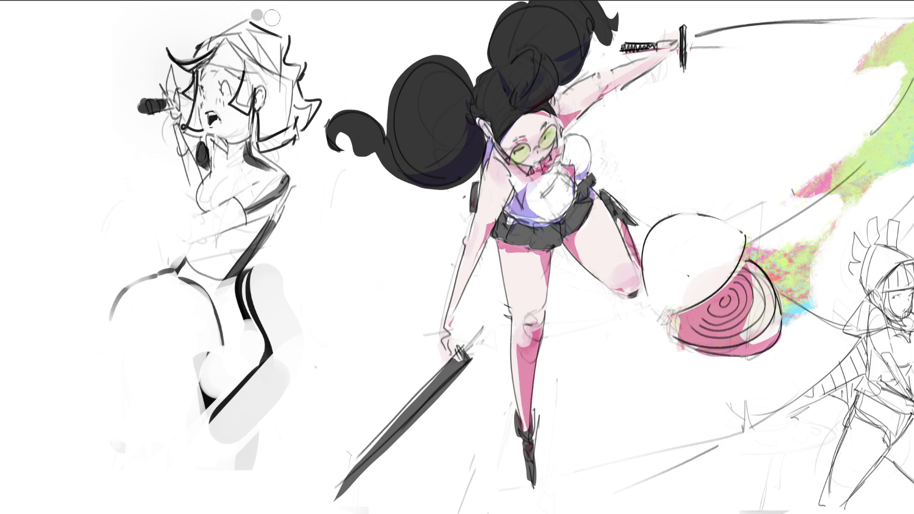
{"action": "mouse_move", "coordinate": [249, 19]}
{"action": "left_mouse_down"}
{"action": "mouse_move", "coordinate": [323, 19]}
{"action": "mouse_move", "coordinate": [301, 61]}
{"action": "mouse_move", "coordinate": [305, 26]}
{"action": "mouse_move", "coordinate": [309, 62]}
{"action": "mouse_move", "coordinate": [291, 72]}
{"action": "left_mouse_up"}
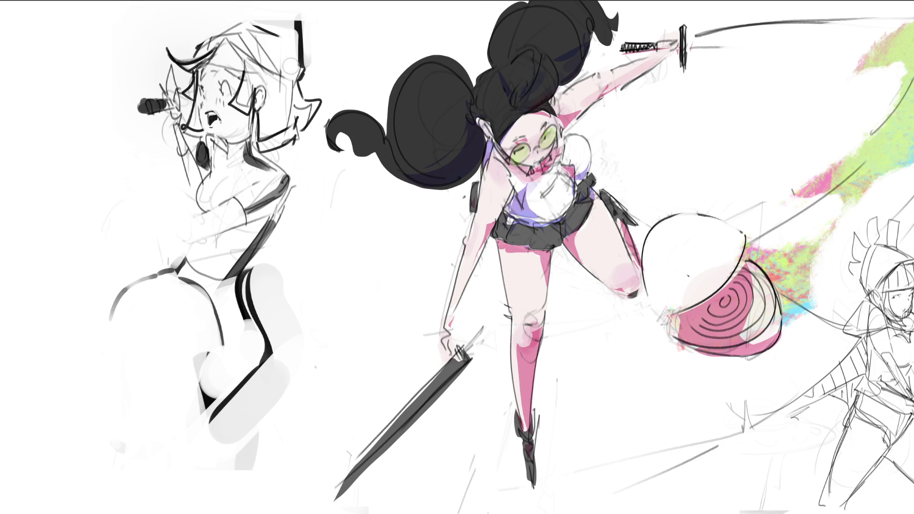
{"action": "left_click_drag", "start_coordinate": [231, 18], "coordinate": [319, 21]}
{"action": "left_click_drag", "start_coordinate": [312, 60], "coordinate": [328, 93]}
{"action": "mouse_move", "coordinate": [290, 68]}
{"action": "left_mouse_down"}
{"action": "mouse_move", "coordinate": [307, 95]}
{"action": "mouse_move", "coordinate": [291, 102]}
{"action": "mouse_move", "coordinate": [257, 66]}
{"action": "mouse_move", "coordinate": [291, 65]}
{"action": "mouse_move", "coordinate": [243, 45]}
{"action": "mouse_move", "coordinate": [302, 42]}
{"action": "left_mouse_up"}
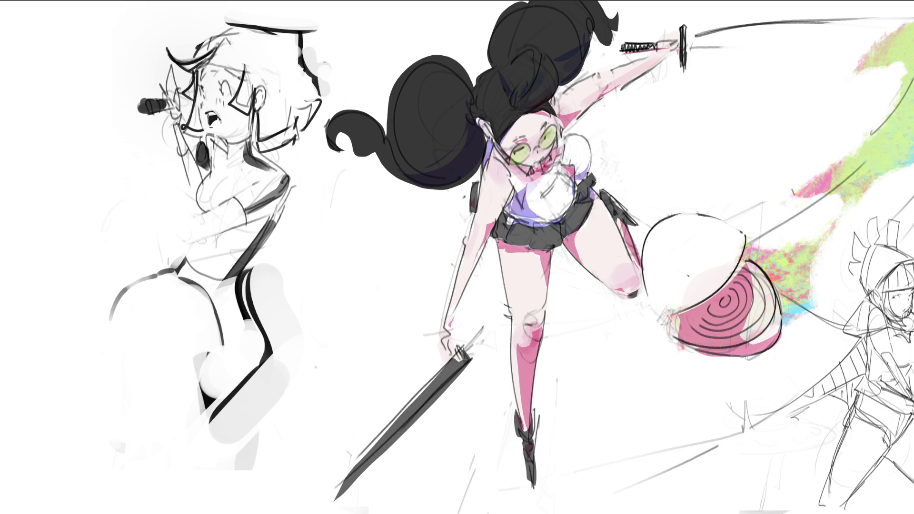
- Draw a dark line down the hat's right edge and white out the jaw, earring and chin lines
{"action": "mouse_move", "coordinate": [231, 52]}
{"action": "left_mouse_down"}
{"action": "mouse_move", "coordinate": [223, 59]}
{"action": "mouse_move", "coordinate": [238, 45]}
{"action": "mouse_move", "coordinate": [196, 26]}
{"action": "mouse_move", "coordinate": [200, 45]}
{"action": "left_mouse_up"}
{"action": "key", "text": "ctrl+z"}
{"action": "key", "text": "ctrl+z"}
{"action": "key", "text": "ctrl+z"}
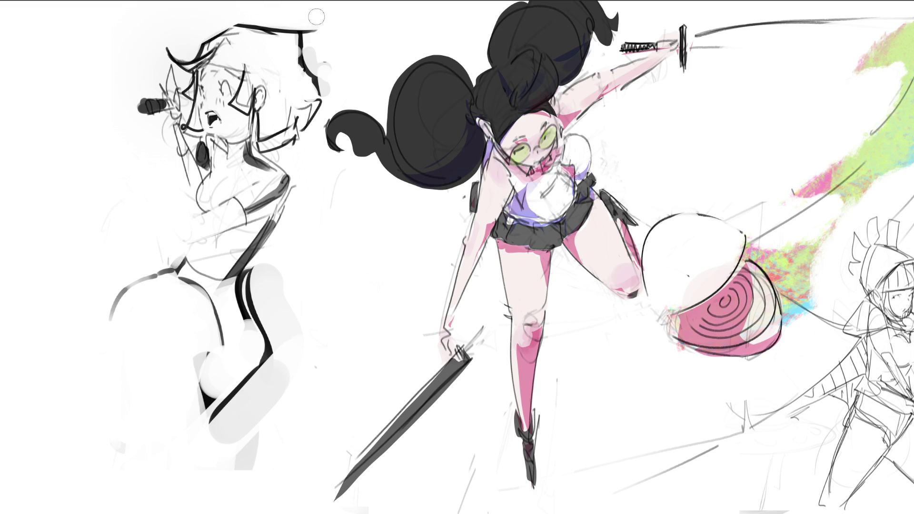
{"action": "left_click_drag", "start_coordinate": [312, 58], "coordinate": [329, 95]}
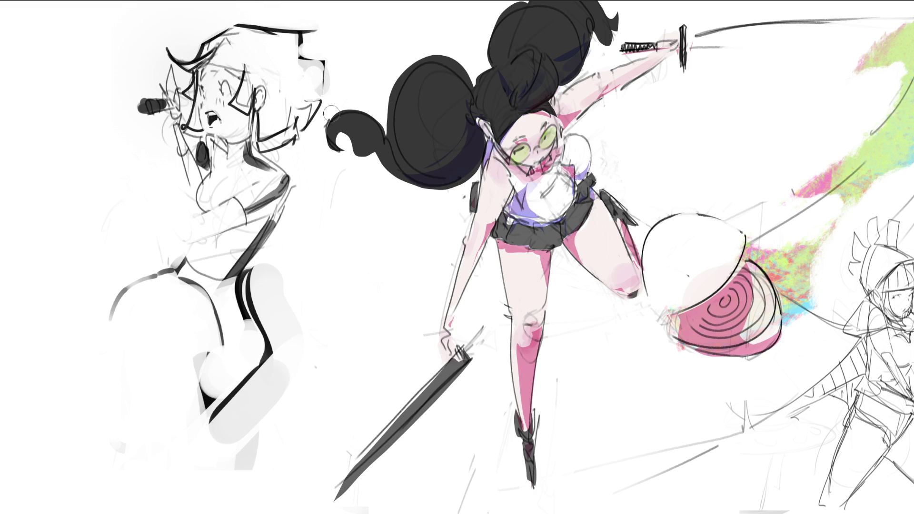
{"action": "mouse_move", "coordinate": [264, 114]}
{"action": "left_mouse_down"}
{"action": "mouse_move", "coordinate": [271, 150]}
{"action": "mouse_move", "coordinate": [309, 133]}
{"action": "mouse_move", "coordinate": [305, 143]}
{"action": "mouse_move", "coordinate": [299, 125]}
{"action": "mouse_move", "coordinate": [316, 85]}
{"action": "mouse_move", "coordinate": [307, 114]}
{"action": "left_mouse_up"}
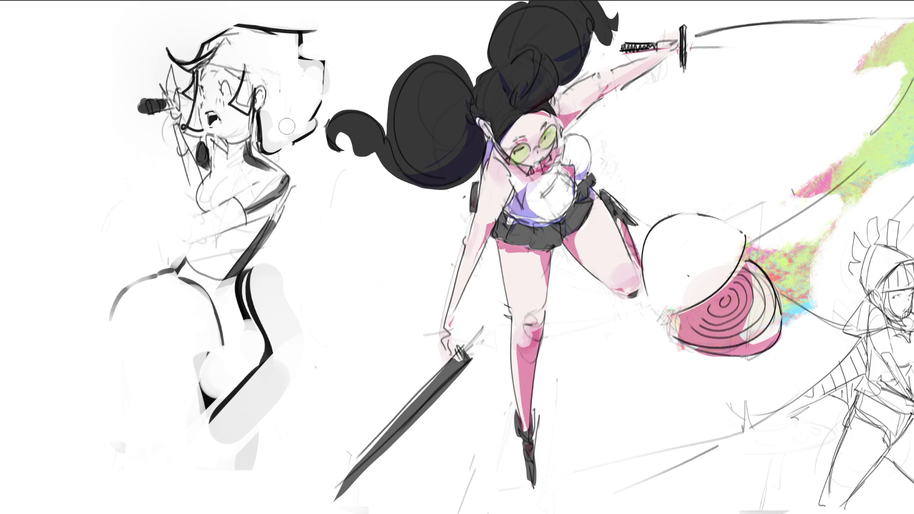
{"action": "left_click_drag", "start_coordinate": [317, 55], "coordinate": [318, 72]}
{"action": "mouse_move", "coordinate": [272, 134]}
{"action": "left_mouse_down"}
{"action": "mouse_move", "coordinate": [276, 147]}
{"action": "mouse_move", "coordinate": [312, 135]}
{"action": "mouse_move", "coordinate": [260, 143]}
{"action": "mouse_move", "coordinate": [317, 122]}
{"action": "left_mouse_up"}
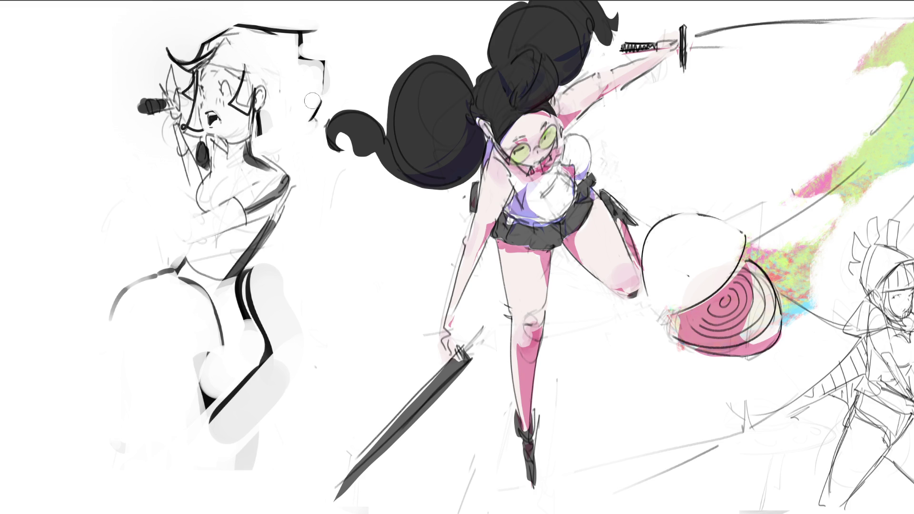
{"action": "mouse_move", "coordinate": [208, 141]}
{"action": "left_mouse_down"}
{"action": "mouse_move", "coordinate": [188, 128]}
{"action": "mouse_move", "coordinate": [200, 137]}
{"action": "left_mouse_up"}
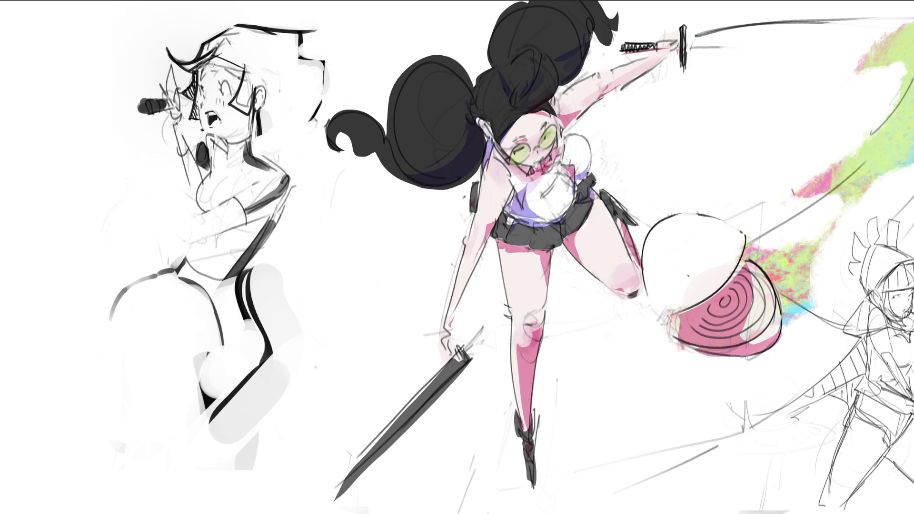
- Lighten the brow lines, add a small smile, and draw a thick dark contour down the body
{"action": "left_click_drag", "start_coordinate": [210, 64], "coordinate": [237, 77]}
{"action": "left_click_drag", "start_coordinate": [224, 134], "coordinate": [239, 136]}
{"action": "mouse_move", "coordinate": [257, 137]}
{"action": "left_mouse_down"}
{"action": "mouse_move", "coordinate": [297, 192]}
{"action": "mouse_move", "coordinate": [347, 334]}
{"action": "left_mouse_up"}
{"action": "left_click_drag", "start_coordinate": [268, 228], "coordinate": [353, 384]}
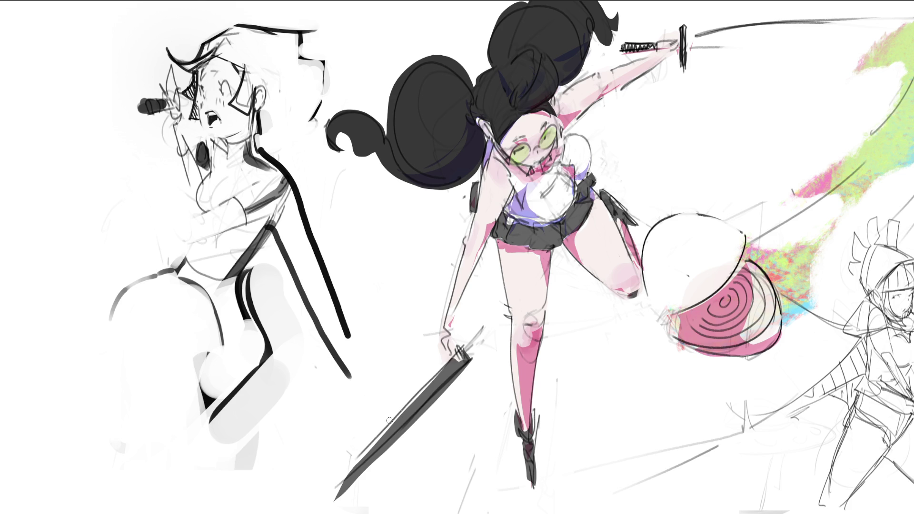
- Paint white over the chest, shoulder, old dark hilt and stray marks around the left figure
{"action": "mouse_move", "coordinate": [185, 244]}
{"action": "left_mouse_down"}
{"action": "mouse_move", "coordinate": [264, 217]}
{"action": "mouse_move", "coordinate": [243, 207]}
{"action": "mouse_move", "coordinate": [262, 195]}
{"action": "mouse_move", "coordinate": [253, 215]}
{"action": "mouse_move", "coordinate": [283, 209]}
{"action": "mouse_move", "coordinate": [276, 194]}
{"action": "left_mouse_up"}
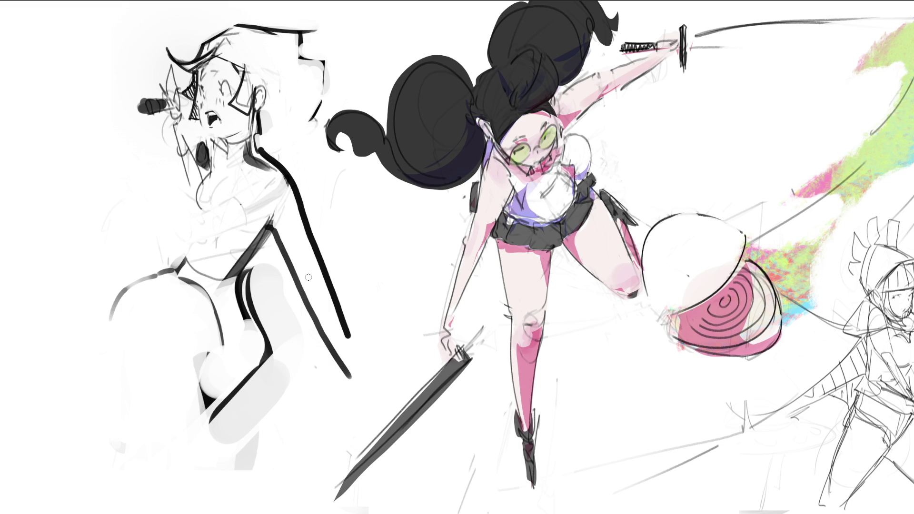
{"action": "mouse_move", "coordinate": [208, 196]}
{"action": "left_mouse_down"}
{"action": "mouse_move", "coordinate": [190, 314]}
{"action": "mouse_move", "coordinate": [181, 295]}
{"action": "mouse_move", "coordinate": [204, 376]}
{"action": "mouse_move", "coordinate": [224, 404]}
{"action": "mouse_move", "coordinate": [112, 296]}
{"action": "mouse_move", "coordinate": [210, 338]}
{"action": "mouse_move", "coordinate": [237, 281]}
{"action": "mouse_move", "coordinate": [259, 193]}
{"action": "mouse_move", "coordinate": [240, 159]}
{"action": "mouse_move", "coordinate": [223, 191]}
{"action": "mouse_move", "coordinate": [219, 240]}
{"action": "mouse_move", "coordinate": [220, 183]}
{"action": "mouse_move", "coordinate": [204, 249]}
{"action": "mouse_move", "coordinate": [255, 229]}
{"action": "mouse_move", "coordinate": [263, 196]}
{"action": "left_mouse_up"}
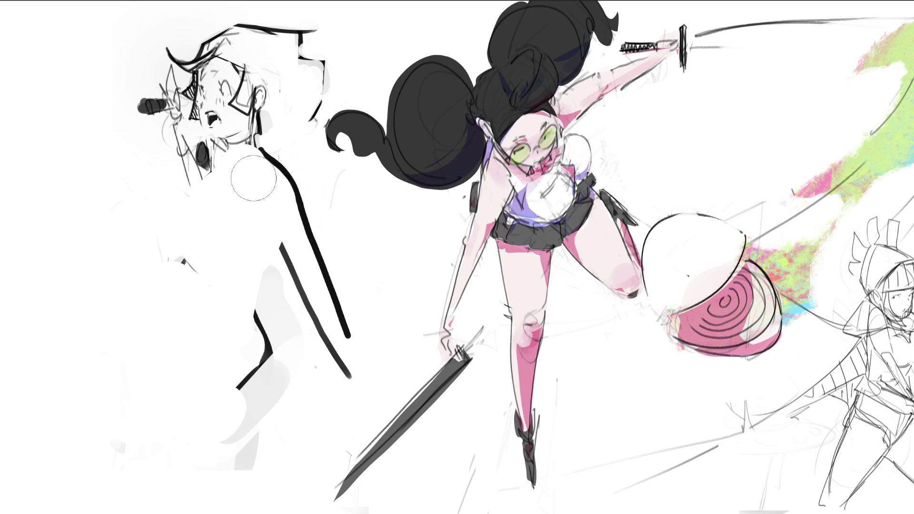
{"action": "left_click_drag", "start_coordinate": [177, 259], "coordinate": [244, 245]}
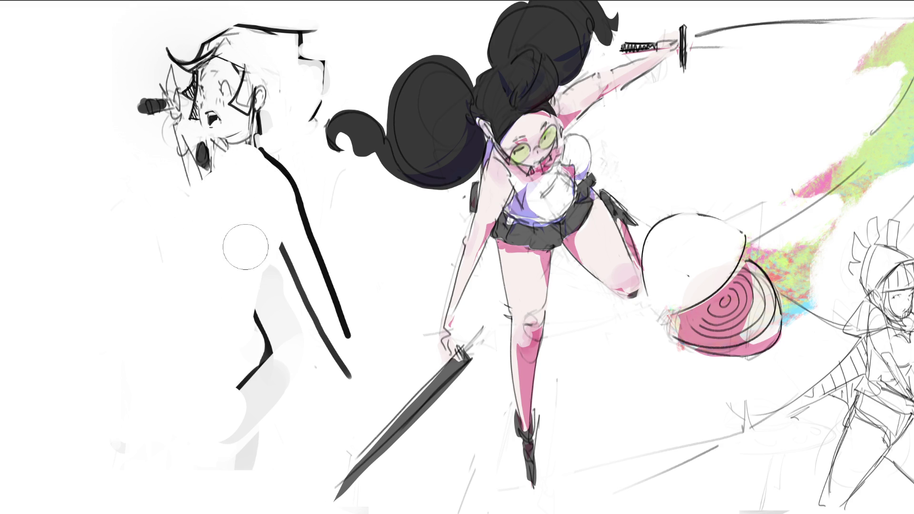
{"action": "mouse_move", "coordinate": [228, 328]}
{"action": "left_mouse_down"}
{"action": "mouse_move", "coordinate": [244, 352]}
{"action": "mouse_move", "coordinate": [241, 490]}
{"action": "left_mouse_up"}
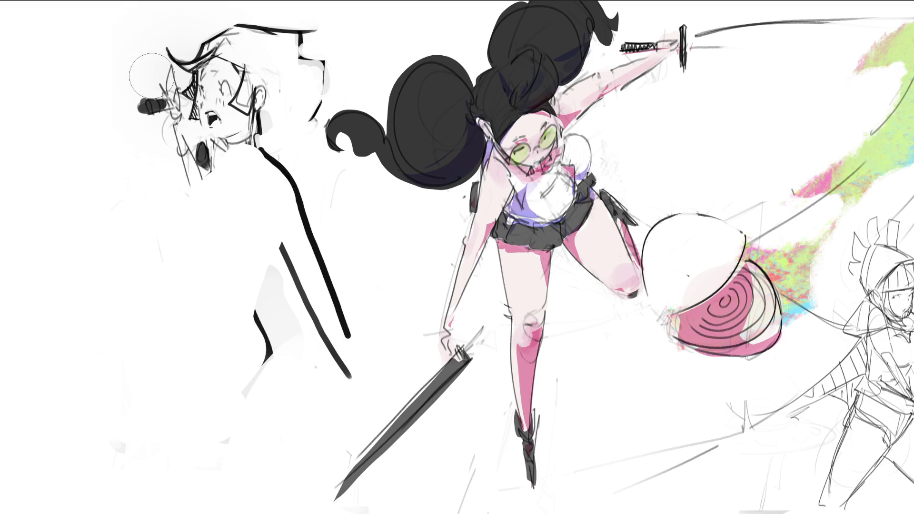
{"action": "mouse_move", "coordinate": [147, 86]}
{"action": "left_mouse_down"}
{"action": "mouse_move", "coordinate": [157, 88]}
{"action": "mouse_move", "coordinate": [215, 220]}
{"action": "mouse_move", "coordinate": [267, 171]}
{"action": "mouse_move", "coordinate": [317, 281]}
{"action": "mouse_move", "coordinate": [275, 273]}
{"action": "mouse_move", "coordinate": [347, 270]}
{"action": "mouse_move", "coordinate": [333, 359]}
{"action": "mouse_move", "coordinate": [251, 363]}
{"action": "left_mouse_up"}
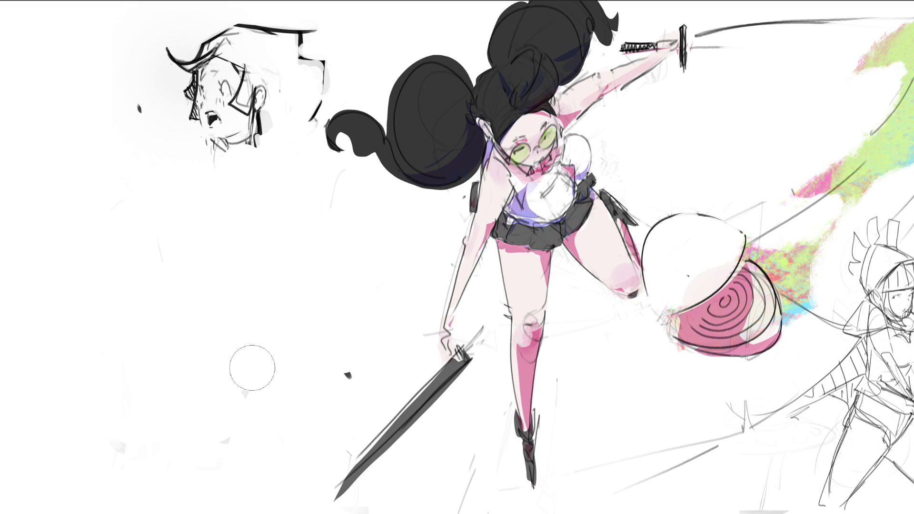
{"action": "mouse_move", "coordinate": [238, 119]}
{"action": "left_mouse_down"}
{"action": "mouse_move", "coordinate": [207, 189]}
{"action": "mouse_move", "coordinate": [265, 176]}
{"action": "mouse_move", "coordinate": [248, 212]}
{"action": "left_mouse_up"}
- Sketch a rough collar, chest and looping torso strokes below the left head
{"action": "left_click_drag", "start_coordinate": [193, 228], "coordinate": [271, 199]}
{"action": "mouse_move", "coordinate": [236, 220]}
{"action": "left_mouse_down"}
{"action": "mouse_move", "coordinate": [254, 226]}
{"action": "mouse_move", "coordinate": [279, 172]}
{"action": "mouse_move", "coordinate": [279, 142]}
{"action": "mouse_move", "coordinate": [250, 209]}
{"action": "mouse_move", "coordinate": [312, 221]}
{"action": "mouse_move", "coordinate": [336, 190]}
{"action": "mouse_move", "coordinate": [281, 138]}
{"action": "mouse_move", "coordinate": [336, 198]}
{"action": "mouse_move", "coordinate": [199, 236]}
{"action": "mouse_move", "coordinate": [266, 249]}
{"action": "mouse_move", "coordinate": [252, 319]}
{"action": "left_mouse_up"}
{"action": "left_click_drag", "start_coordinate": [209, 245], "coordinate": [238, 317]}
{"action": "mouse_move", "coordinate": [279, 245]}
{"action": "left_mouse_down"}
{"action": "mouse_move", "coordinate": [283, 316]}
{"action": "mouse_move", "coordinate": [188, 312]}
{"action": "mouse_move", "coordinate": [281, 293]}
{"action": "left_mouse_up"}
{"action": "left_click_drag", "start_coordinate": [212, 328], "coordinate": [213, 371]}
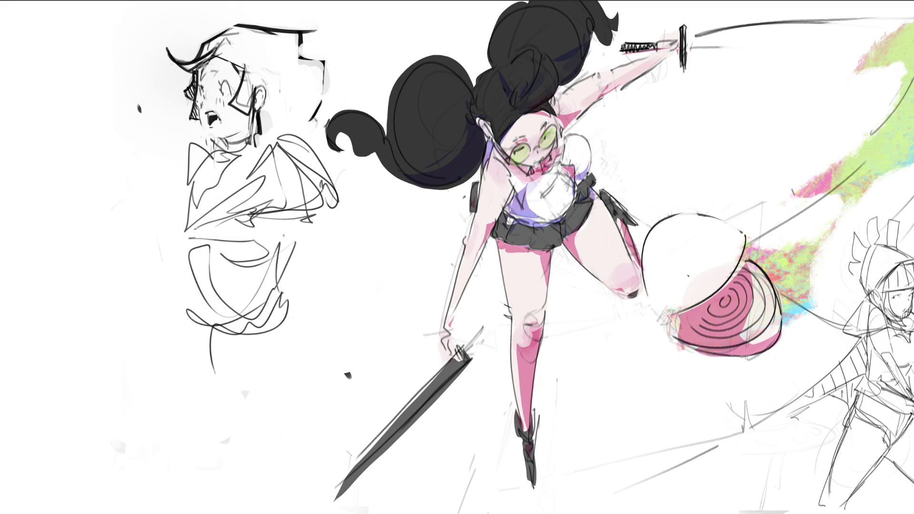
- Block in the left figure's body with grey hatching and long vertical lines down to the legs
{"action": "mouse_move", "coordinate": [276, 214]}
{"action": "left_mouse_down"}
{"action": "mouse_move", "coordinate": [314, 238]}
{"action": "mouse_move", "coordinate": [243, 394]}
{"action": "left_mouse_up"}
{"action": "left_click_drag", "start_coordinate": [280, 336], "coordinate": [289, 376]}
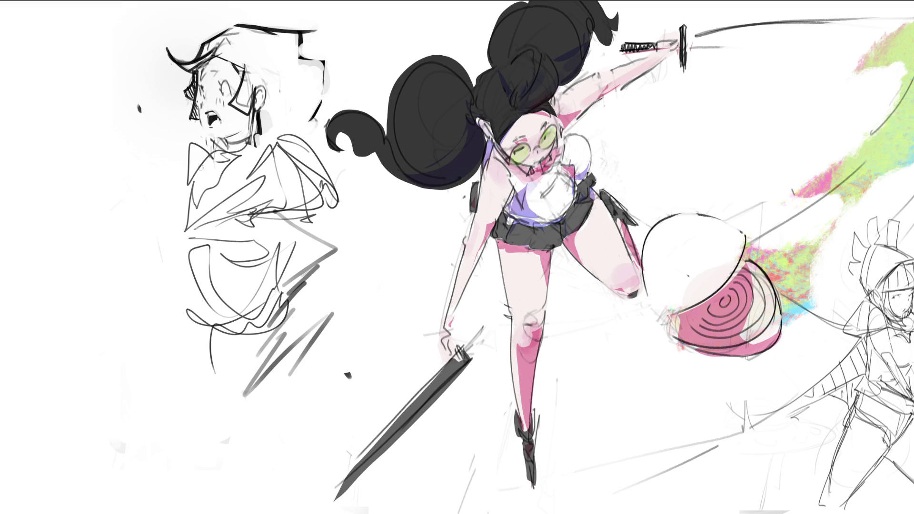
{"action": "left_click_drag", "start_coordinate": [191, 144], "coordinate": [184, 312]}
{"action": "mouse_move", "coordinate": [195, 235]}
{"action": "left_mouse_down"}
{"action": "mouse_move", "coordinate": [186, 333]}
{"action": "mouse_move", "coordinate": [209, 307]}
{"action": "left_mouse_up"}
{"action": "left_click_drag", "start_coordinate": [333, 196], "coordinate": [341, 250]}
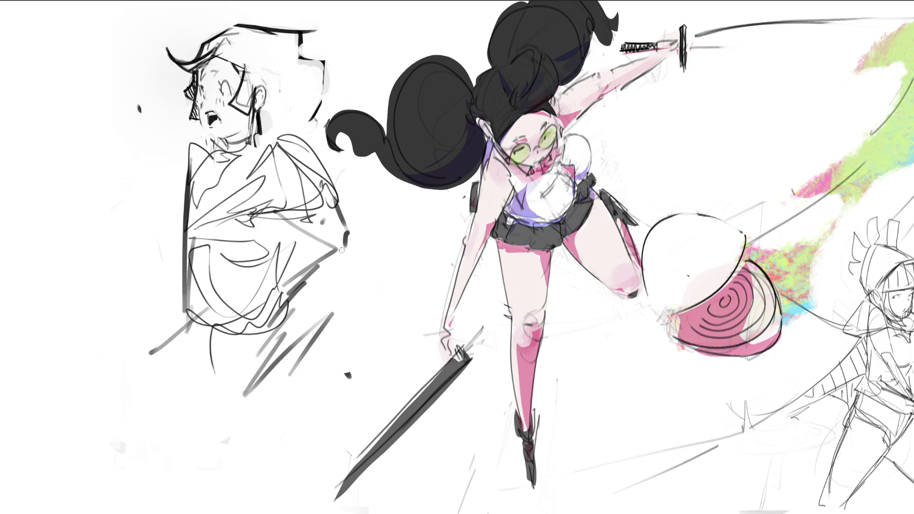
{"action": "left_click_drag", "start_coordinate": [191, 157], "coordinate": [204, 357]}
{"action": "left_click_drag", "start_coordinate": [307, 146], "coordinate": [298, 376]}
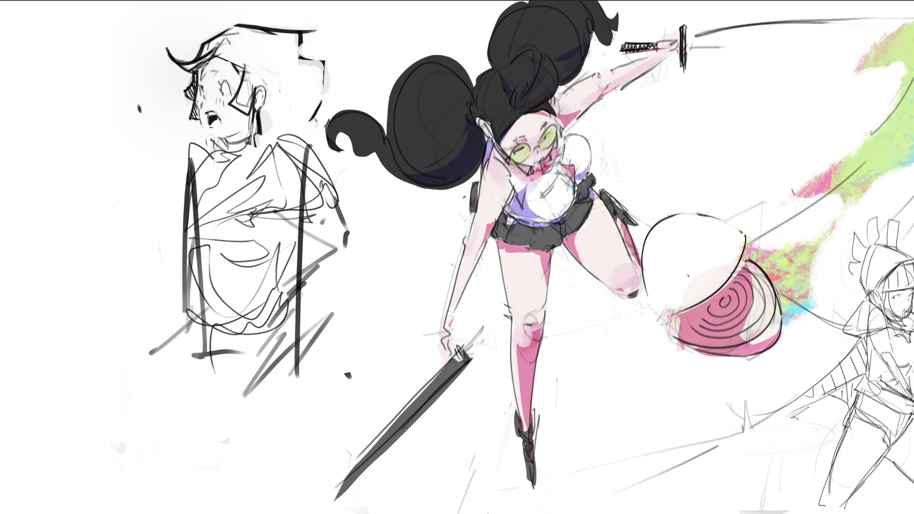
{"action": "mouse_move", "coordinate": [301, 290]}
{"action": "left_mouse_down"}
{"action": "mouse_move", "coordinate": [328, 362]}
{"action": "mouse_move", "coordinate": [339, 358]}
{"action": "left_mouse_up"}
{"action": "mouse_move", "coordinate": [207, 351]}
{"action": "left_mouse_down"}
{"action": "mouse_move", "coordinate": [157, 351]}
{"action": "mouse_move", "coordinate": [251, 377]}
{"action": "mouse_move", "coordinate": [230, 395]}
{"action": "mouse_move", "coordinate": [305, 274]}
{"action": "mouse_move", "coordinate": [289, 423]}
{"action": "mouse_move", "coordinate": [233, 431]}
{"action": "left_mouse_up"}
{"action": "mouse_move", "coordinate": [202, 299]}
{"action": "left_mouse_down"}
{"action": "mouse_move", "coordinate": [236, 502]}
{"action": "mouse_move", "coordinate": [301, 460]}
{"action": "left_mouse_up"}
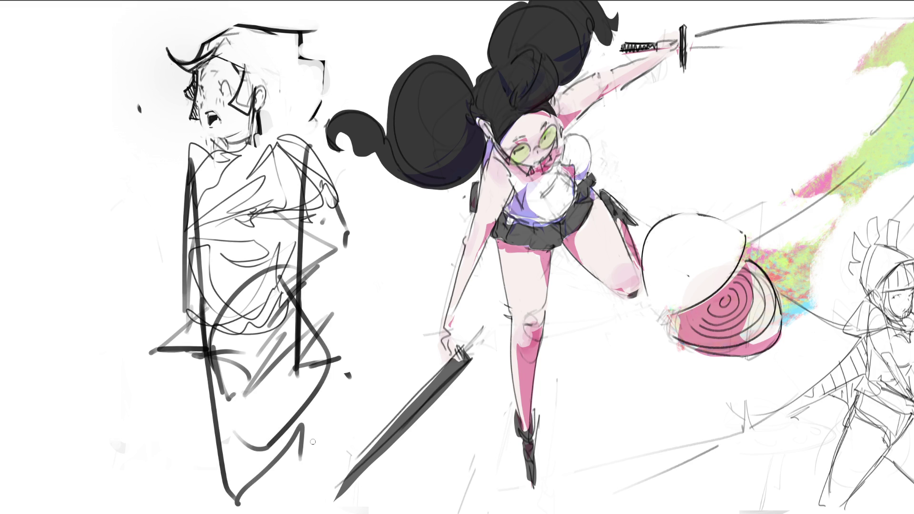
- Sketch torso lines, the neck curving to the shoulder, the neckline, and hair strands by the earring
{"action": "mouse_move", "coordinate": [229, 157]}
{"action": "left_mouse_down"}
{"action": "mouse_move", "coordinate": [195, 223]}
{"action": "mouse_move", "coordinate": [202, 238]}
{"action": "left_mouse_up"}
{"action": "left_click_drag", "start_coordinate": [184, 208], "coordinate": [271, 250]}
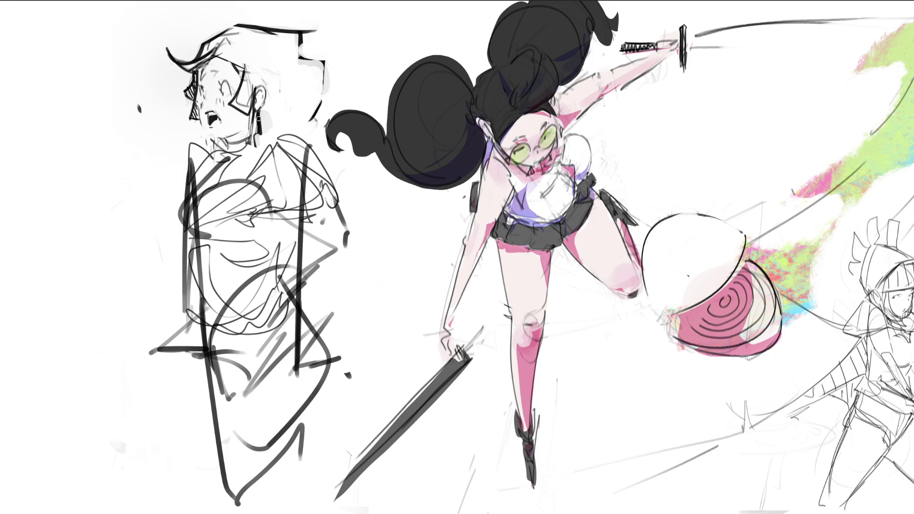
{"action": "mouse_move", "coordinate": [257, 114]}
{"action": "left_mouse_down"}
{"action": "mouse_move", "coordinate": [259, 145]}
{"action": "mouse_move", "coordinate": [295, 138]}
{"action": "mouse_move", "coordinate": [300, 203]}
{"action": "left_mouse_up"}
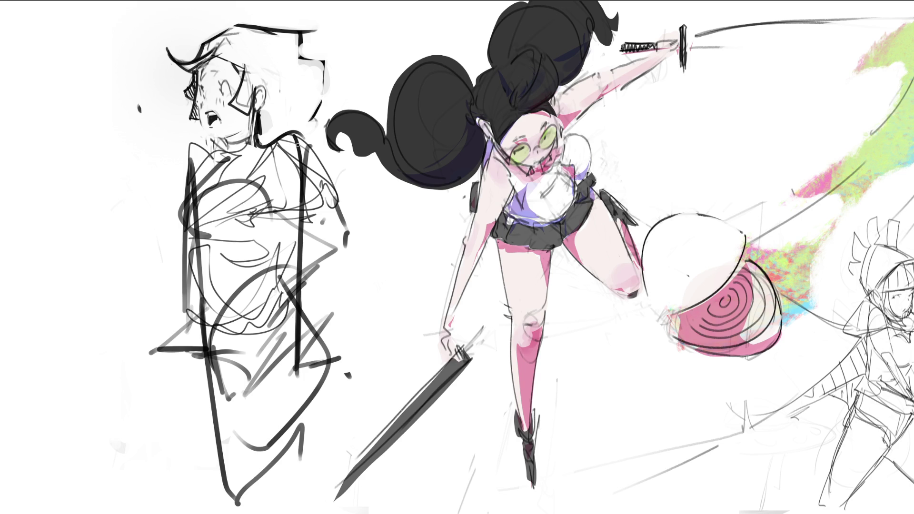
{"action": "left_click_drag", "start_coordinate": [297, 135], "coordinate": [307, 291]}
{"action": "left_click_drag", "start_coordinate": [305, 211], "coordinate": [301, 343]}
{"action": "left_click_drag", "start_coordinate": [219, 156], "coordinate": [189, 210]}
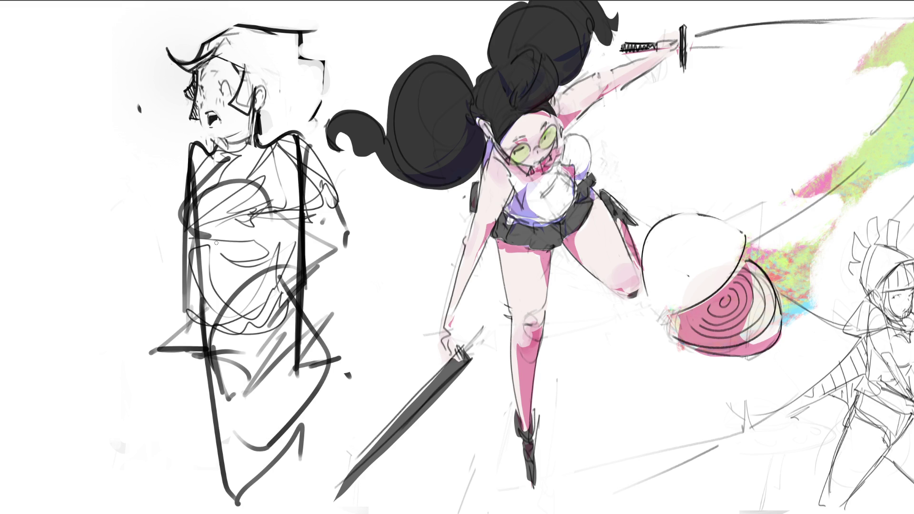
{"action": "mouse_move", "coordinate": [262, 109]}
{"action": "left_mouse_down"}
{"action": "mouse_move", "coordinate": [263, 141]}
{"action": "mouse_move", "coordinate": [303, 119]}
{"action": "left_mouse_up"}
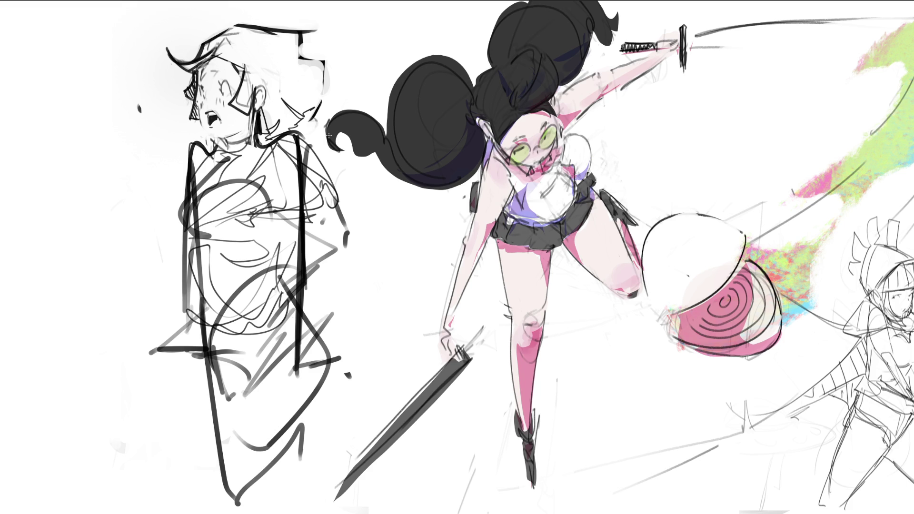
- Scribble dark diagonal strokes across the left figure's chest and lower torso
{"action": "left_click_drag", "start_coordinate": [190, 190], "coordinate": [227, 149]}
{"action": "left_click_drag", "start_coordinate": [225, 184], "coordinate": [263, 142]}
{"action": "mouse_move", "coordinate": [187, 197]}
{"action": "left_mouse_down"}
{"action": "mouse_move", "coordinate": [253, 172]}
{"action": "mouse_move", "coordinate": [270, 212]}
{"action": "mouse_move", "coordinate": [273, 188]}
{"action": "left_mouse_up"}
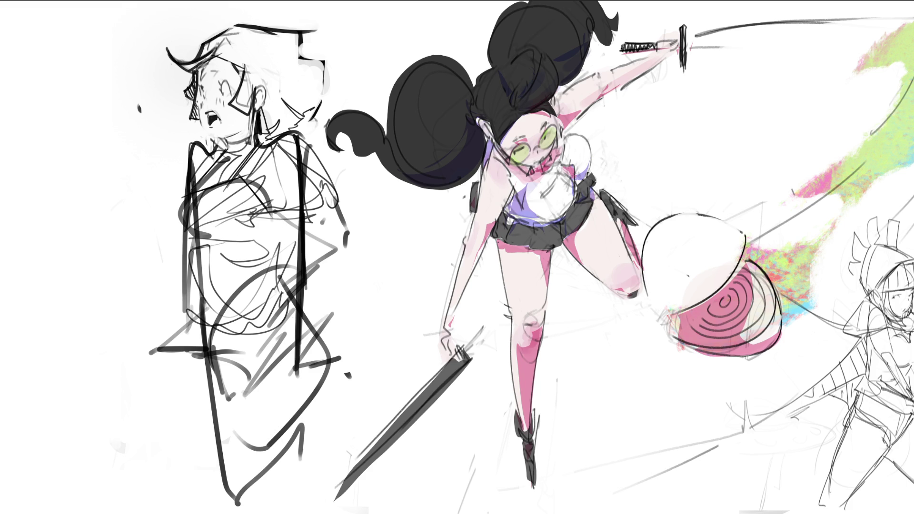
{"action": "mouse_move", "coordinate": [200, 248]}
{"action": "left_mouse_down"}
{"action": "mouse_move", "coordinate": [285, 221]}
{"action": "mouse_move", "coordinate": [196, 344]}
{"action": "mouse_move", "coordinate": [264, 222]}
{"action": "left_mouse_up"}
{"action": "left_click_drag", "start_coordinate": [268, 266], "coordinate": [206, 336]}
{"action": "left_click_drag", "start_coordinate": [268, 225], "coordinate": [288, 291]}
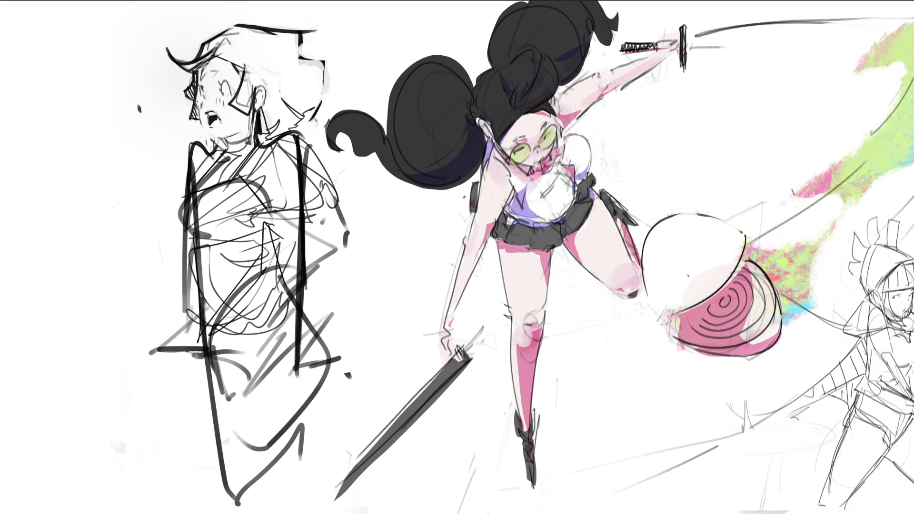
- Sketch thin lines for the waist, hips, sides and bottom of the lower body
{"action": "mouse_move", "coordinate": [193, 356]}
{"action": "left_mouse_down"}
{"action": "mouse_move", "coordinate": [240, 396]}
{"action": "mouse_move", "coordinate": [343, 359]}
{"action": "left_mouse_up"}
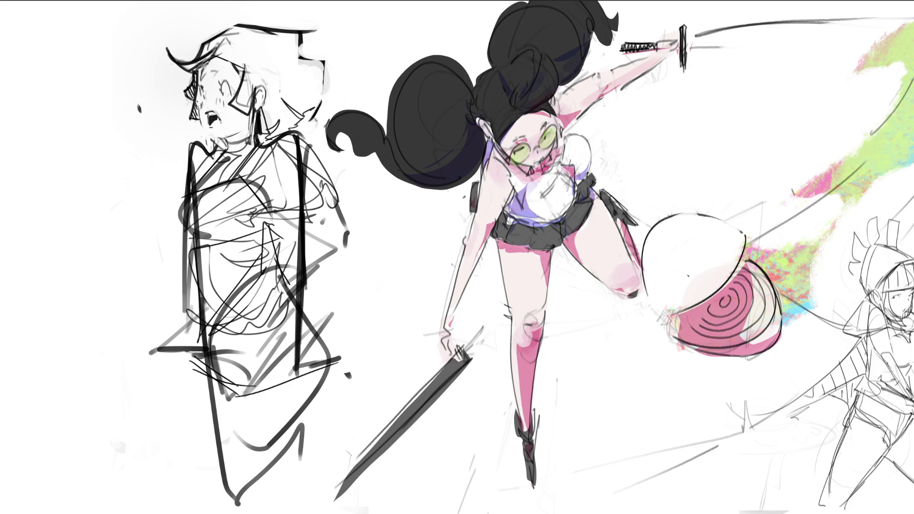
{"action": "left_click_drag", "start_coordinate": [288, 284], "coordinate": [334, 353]}
{"action": "left_click_drag", "start_coordinate": [342, 344], "coordinate": [277, 379]}
{"action": "left_click_drag", "start_coordinate": [198, 315], "coordinate": [216, 498]}
{"action": "mouse_move", "coordinate": [216, 327]}
{"action": "left_mouse_down"}
{"action": "mouse_move", "coordinate": [239, 496]}
{"action": "mouse_move", "coordinate": [323, 457]}
{"action": "left_mouse_up"}
{"action": "left_click_drag", "start_coordinate": [326, 352], "coordinate": [296, 485]}
{"action": "left_click_drag", "start_coordinate": [306, 407], "coordinate": [278, 504]}
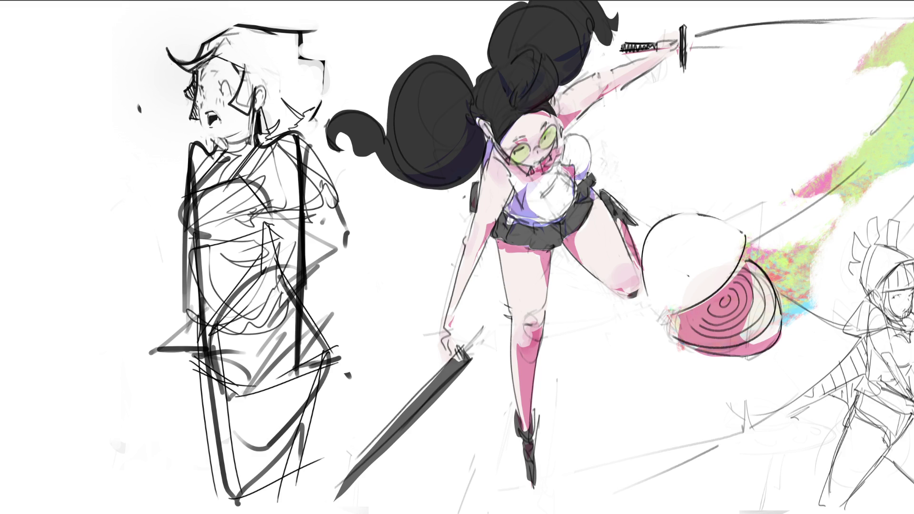
- Move the left sketch figure farther left in the scene and commit the transform
{"action": "key", "text": "ctrl+minus"}
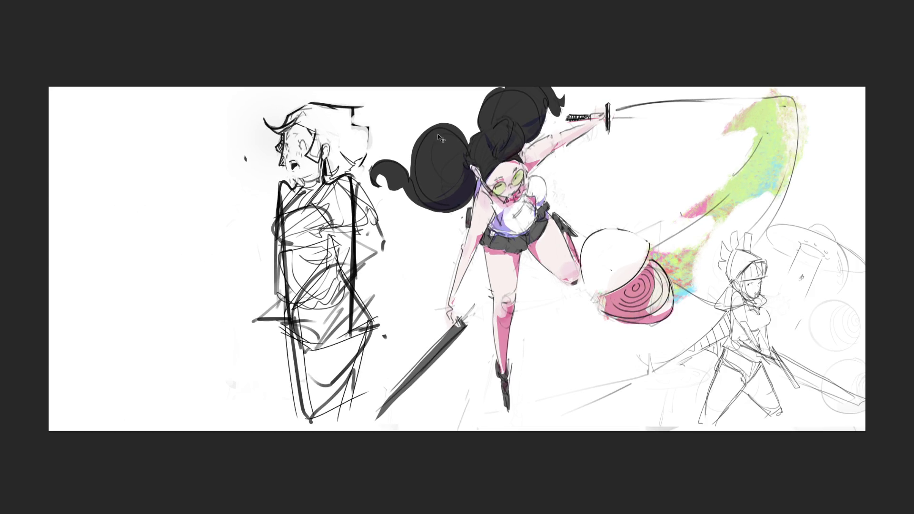
{"action": "left_click", "coordinate": [351, 151]}
{"action": "left_click_drag", "start_coordinate": [351, 152], "coordinate": [172, 151]}
{"action": "key", "text": "Return"}
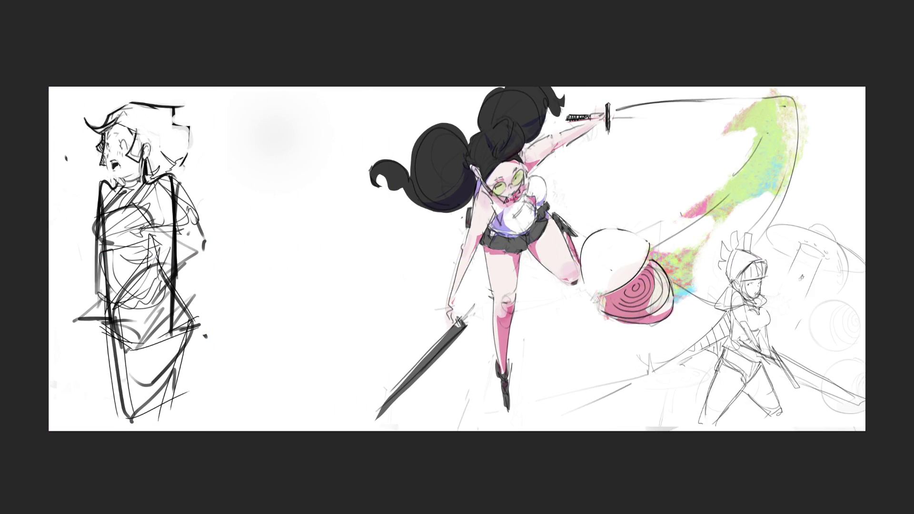
- Zoom in and scribble strokes over the figure's neck, collar and chest
{"action": "scroll", "coordinate": [122, 250], "scroll_direction": "up", "scroll_amount": 2}
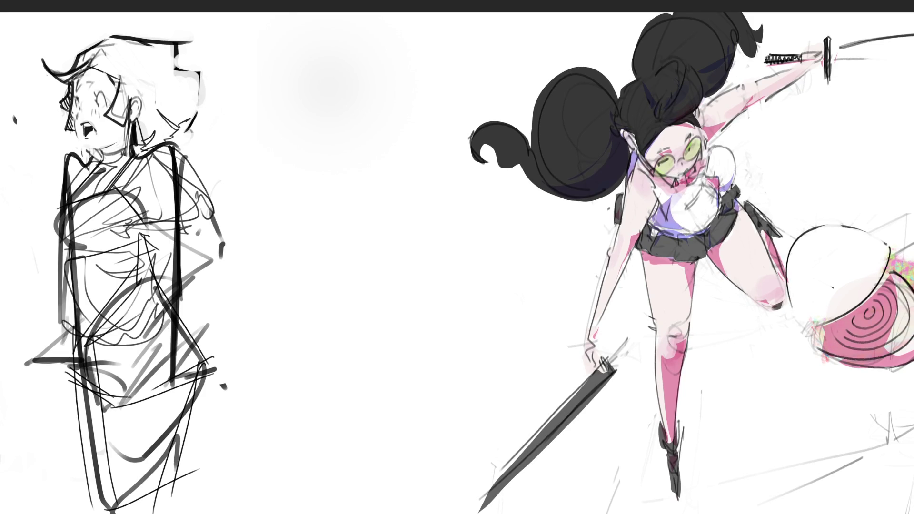
{"action": "mouse_move", "coordinate": [98, 157]}
{"action": "left_mouse_down"}
{"action": "mouse_move", "coordinate": [132, 147]}
{"action": "mouse_move", "coordinate": [87, 168]}
{"action": "mouse_move", "coordinate": [142, 153]}
{"action": "mouse_move", "coordinate": [78, 173]}
{"action": "mouse_move", "coordinate": [180, 157]}
{"action": "left_mouse_up"}
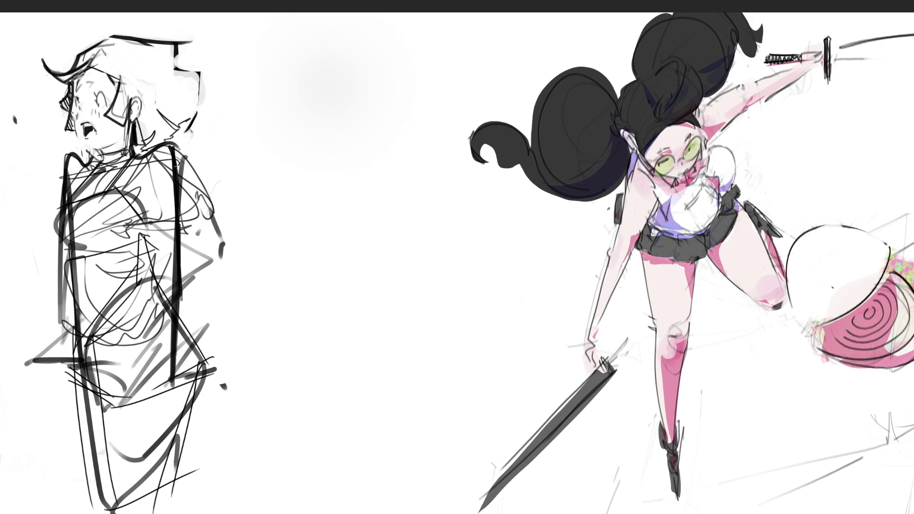
{"action": "left_click_drag", "start_coordinate": [85, 192], "coordinate": [179, 166]}
{"action": "mouse_move", "coordinate": [58, 201]}
{"action": "left_mouse_down"}
{"action": "mouse_move", "coordinate": [176, 190]}
{"action": "mouse_move", "coordinate": [59, 215]}
{"action": "mouse_move", "coordinate": [175, 224]}
{"action": "mouse_move", "coordinate": [55, 233]}
{"action": "mouse_move", "coordinate": [169, 248]}
{"action": "mouse_move", "coordinate": [164, 262]}
{"action": "mouse_move", "coordinate": [66, 307]}
{"action": "mouse_move", "coordinate": [169, 314]}
{"action": "mouse_move", "coordinate": [198, 352]}
{"action": "mouse_move", "coordinate": [71, 379]}
{"action": "mouse_move", "coordinate": [96, 402]}
{"action": "mouse_move", "coordinate": [100, 468]}
{"action": "mouse_move", "coordinate": [202, 466]}
{"action": "left_mouse_up"}
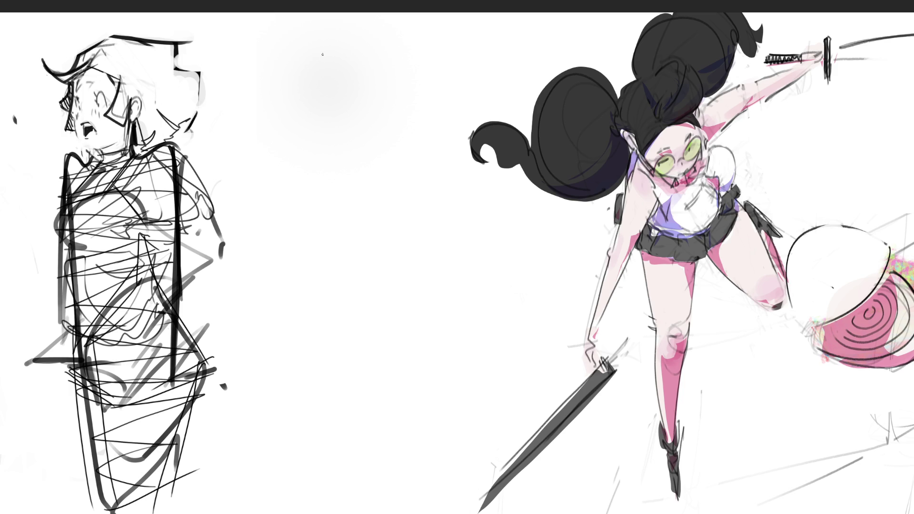
- Rough out the new figure's head, face, guide line and torso between the two drawings
{"action": "mouse_move", "coordinate": [282, 74]}
{"action": "left_mouse_down"}
{"action": "mouse_move", "coordinate": [345, 41]}
{"action": "mouse_move", "coordinate": [352, 77]}
{"action": "left_mouse_up"}
{"action": "left_click_drag", "start_coordinate": [282, 32], "coordinate": [281, 130]}
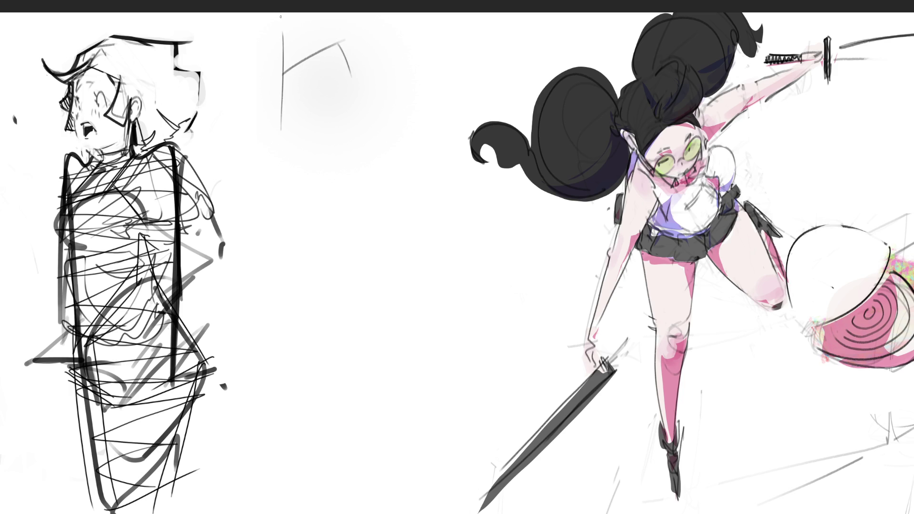
{"action": "mouse_move", "coordinate": [285, 40]}
{"action": "left_mouse_down"}
{"action": "mouse_move", "coordinate": [261, 147]}
{"action": "mouse_move", "coordinate": [333, 110]}
{"action": "mouse_move", "coordinate": [311, 81]}
{"action": "mouse_move", "coordinate": [296, 105]}
{"action": "mouse_move", "coordinate": [301, 129]}
{"action": "mouse_move", "coordinate": [320, 139]}
{"action": "left_mouse_up"}
{"action": "mouse_move", "coordinate": [291, 77]}
{"action": "left_mouse_down"}
{"action": "mouse_move", "coordinate": [314, 69]}
{"action": "mouse_move", "coordinate": [328, 131]}
{"action": "left_mouse_up"}
{"action": "mouse_move", "coordinate": [336, 42]}
{"action": "left_mouse_down"}
{"action": "mouse_move", "coordinate": [354, 164]}
{"action": "mouse_move", "coordinate": [286, 206]}
{"action": "left_mouse_up"}
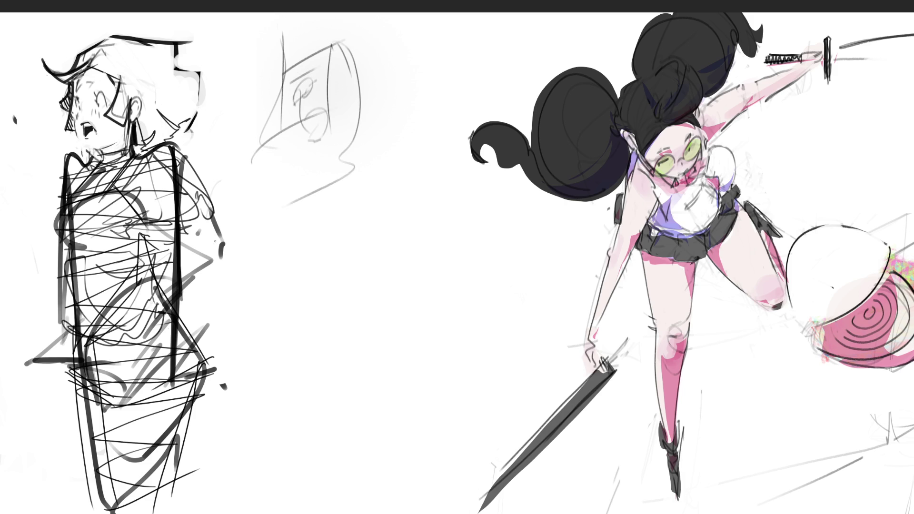
{"action": "left_click_drag", "start_coordinate": [354, 131], "coordinate": [256, 255]}
{"action": "left_click_drag", "start_coordinate": [323, 173], "coordinate": [248, 265]}
{"action": "mouse_move", "coordinate": [321, 197]}
{"action": "left_mouse_down"}
{"action": "mouse_move", "coordinate": [373, 160]}
{"action": "mouse_move", "coordinate": [352, 230]}
{"action": "left_mouse_up"}
- Sketch flowing hair strands, the arm and hip line, and the torso's V-shaped sides
{"action": "mouse_move", "coordinate": [343, 44]}
{"action": "left_mouse_down"}
{"action": "mouse_move", "coordinate": [381, 183]}
{"action": "mouse_move", "coordinate": [350, 192]}
{"action": "left_mouse_up"}
{"action": "mouse_move", "coordinate": [349, 37]}
{"action": "left_mouse_down"}
{"action": "mouse_move", "coordinate": [379, 114]}
{"action": "mouse_move", "coordinate": [403, 140]}
{"action": "mouse_move", "coordinate": [395, 161]}
{"action": "left_mouse_up"}
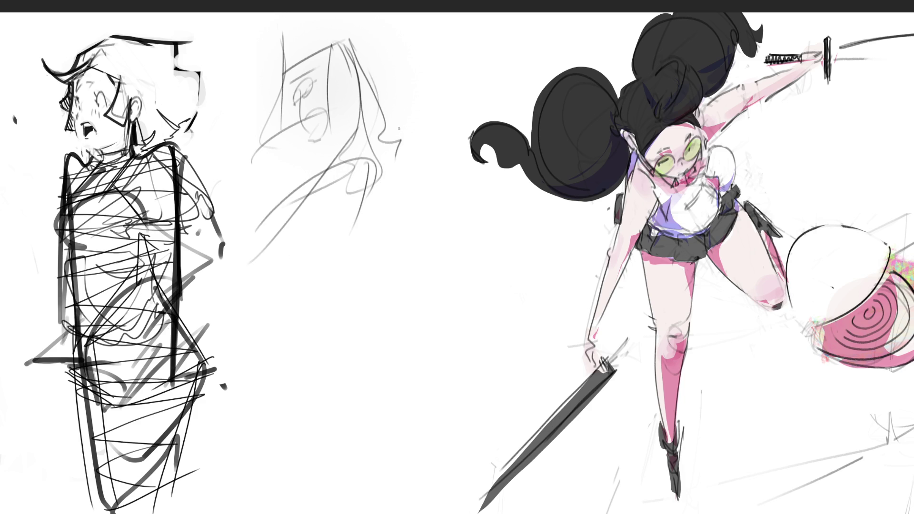
{"action": "left_click_drag", "start_coordinate": [397, 115], "coordinate": [403, 143]}
{"action": "left_click_drag", "start_coordinate": [417, 136], "coordinate": [387, 173]}
{"action": "mouse_move", "coordinate": [323, 146]}
{"action": "left_mouse_down"}
{"action": "mouse_move", "coordinate": [293, 225]}
{"action": "mouse_move", "coordinate": [305, 226]}
{"action": "left_mouse_up"}
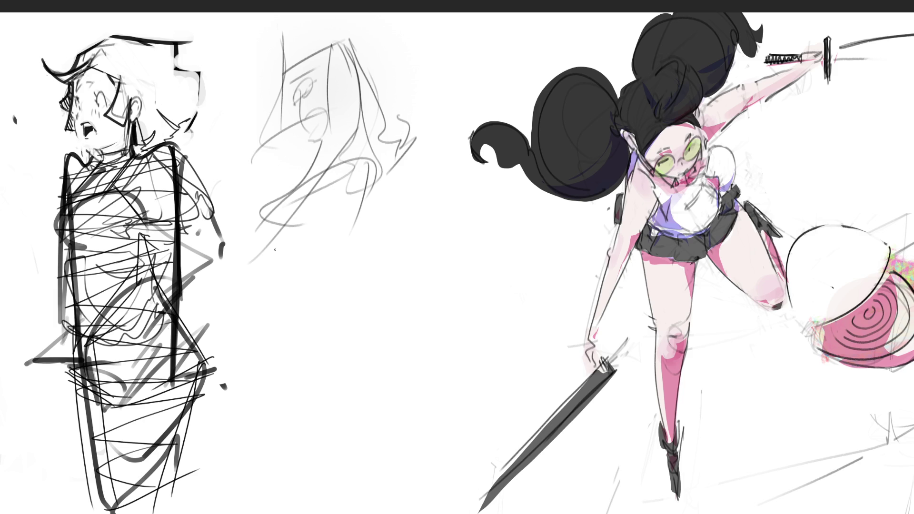
{"action": "left_click_drag", "start_coordinate": [261, 189], "coordinate": [287, 317]}
{"action": "left_click_drag", "start_coordinate": [286, 312], "coordinate": [347, 210]}
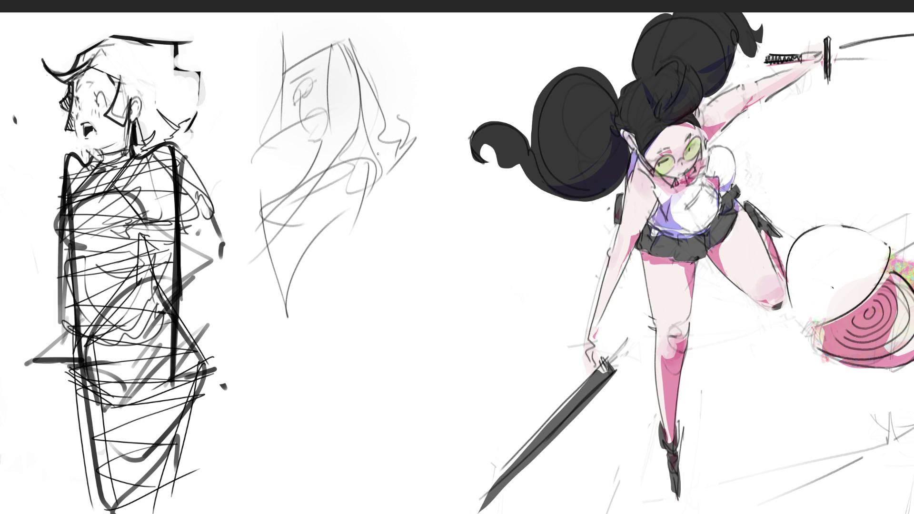
{"action": "mouse_move", "coordinate": [378, 153]}
{"action": "left_mouse_down"}
{"action": "mouse_move", "coordinate": [374, 191]}
{"action": "mouse_move", "coordinate": [381, 158]}
{"action": "left_mouse_up"}
{"action": "left_click_drag", "start_coordinate": [386, 157], "coordinate": [372, 235]}
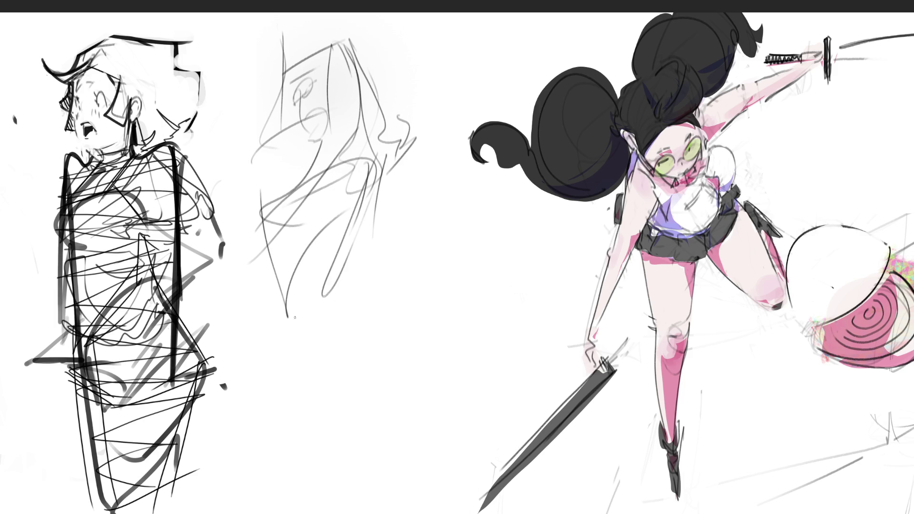
- Rough in the lower body, legs, hip curves and feet
{"action": "mouse_move", "coordinate": [263, 267]}
{"action": "left_mouse_down"}
{"action": "mouse_move", "coordinate": [283, 309]}
{"action": "mouse_move", "coordinate": [343, 266]}
{"action": "mouse_move", "coordinate": [356, 353]}
{"action": "left_mouse_up"}
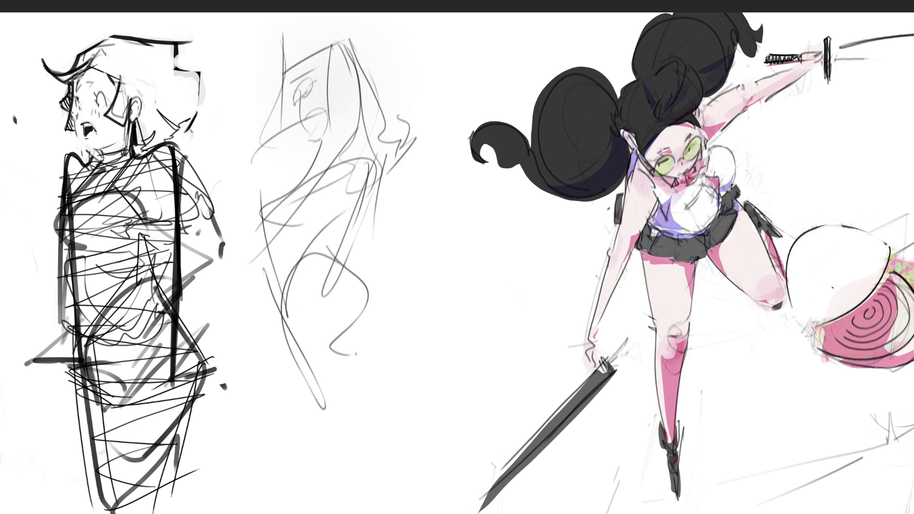
{"action": "left_click_drag", "start_coordinate": [276, 335], "coordinate": [352, 414]}
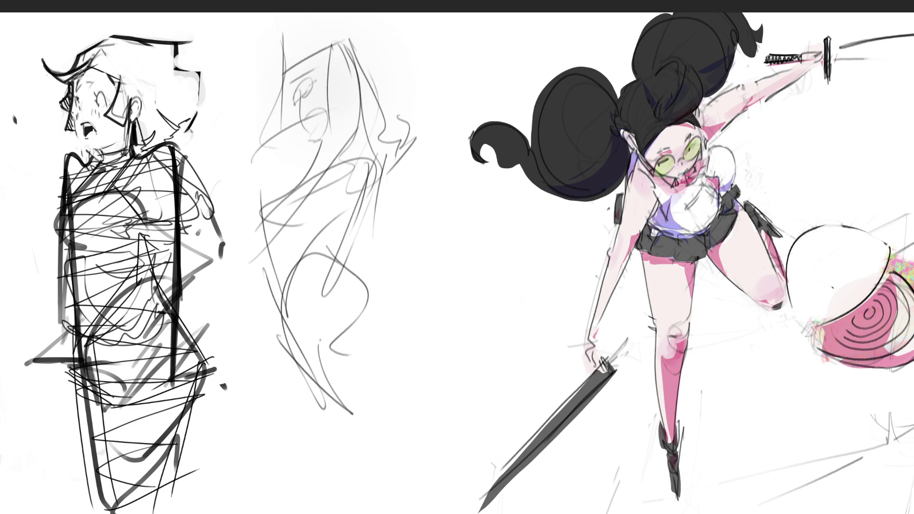
{"action": "left_click_drag", "start_coordinate": [331, 339], "coordinate": [354, 355]}
{"action": "left_click_drag", "start_coordinate": [344, 273], "coordinate": [409, 372]}
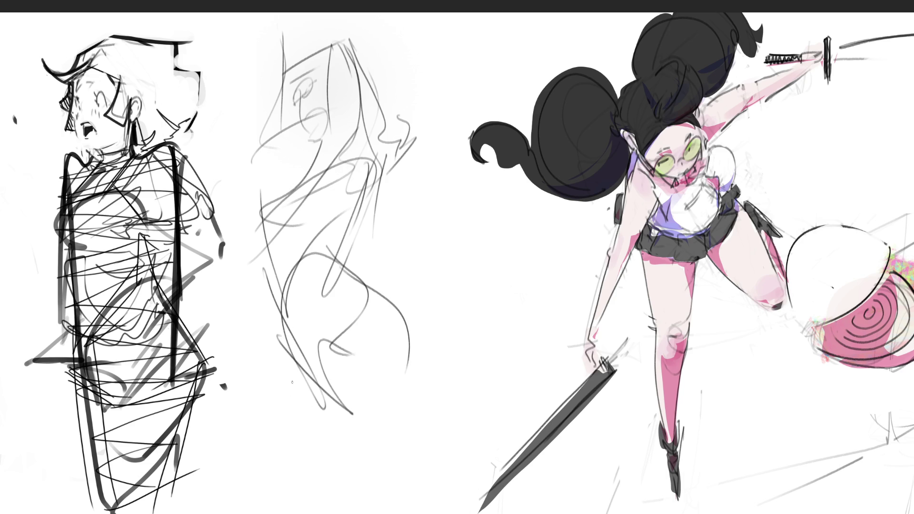
{"action": "left_click_drag", "start_coordinate": [277, 355], "coordinate": [391, 371]}
{"action": "left_click_drag", "start_coordinate": [441, 333], "coordinate": [418, 490]}
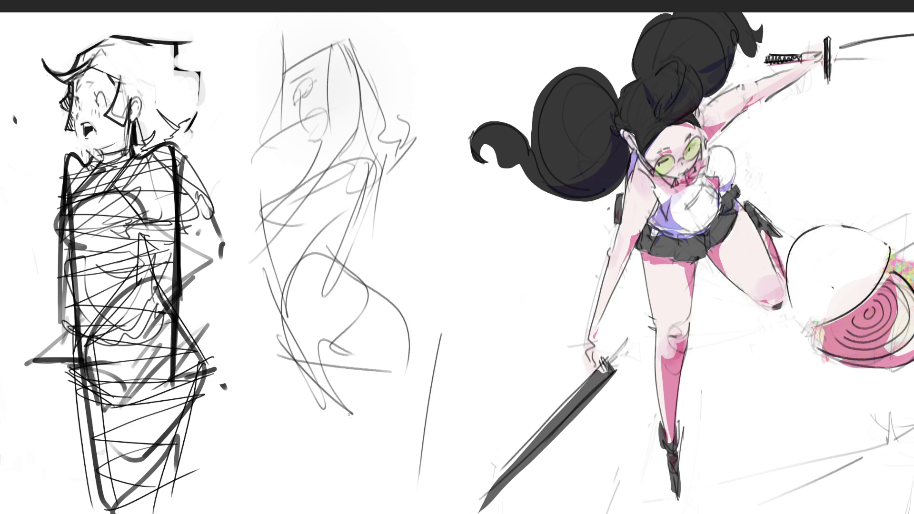
{"action": "left_click_drag", "start_coordinate": [324, 339], "coordinate": [363, 439]}
{"action": "mouse_move", "coordinate": [296, 353]}
{"action": "left_mouse_down"}
{"action": "mouse_move", "coordinate": [292, 367]}
{"action": "mouse_move", "coordinate": [333, 454]}
{"action": "left_mouse_up"}
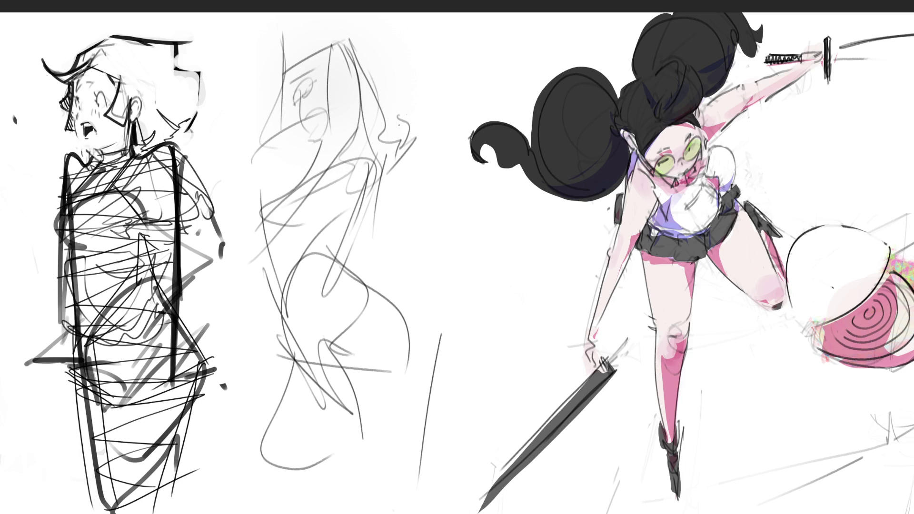
- Add a large hair loop with wavy trailing strands, then erase the rough much lighter
{"action": "left_click_drag", "start_coordinate": [399, 125], "coordinate": [451, 143]}
{"action": "left_click_drag", "start_coordinate": [417, 152], "coordinate": [434, 153]}
{"action": "left_click_drag", "start_coordinate": [424, 153], "coordinate": [447, 196]}
{"action": "mouse_move", "coordinate": [453, 221]}
{"action": "left_mouse_down"}
{"action": "mouse_move", "coordinate": [393, 231]}
{"action": "mouse_move", "coordinate": [477, 281]}
{"action": "left_mouse_up"}
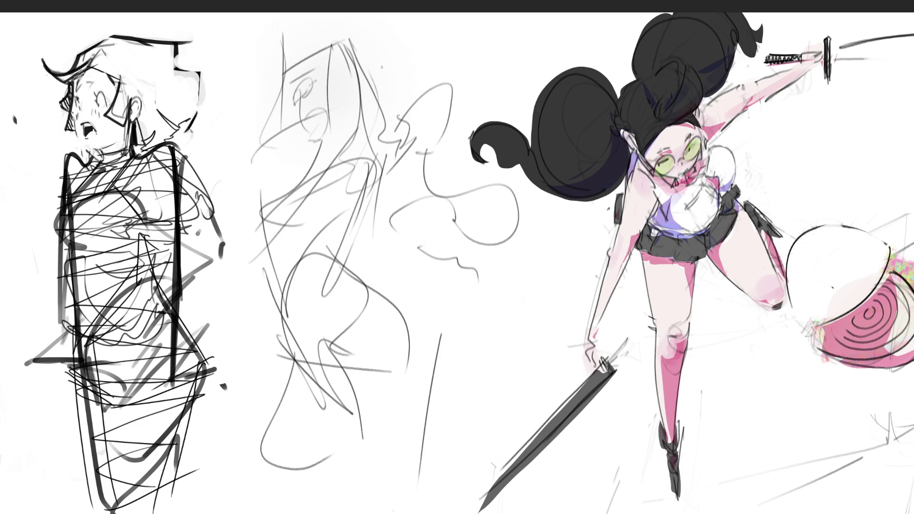
{"action": "mouse_move", "coordinate": [346, 87]}
{"action": "left_mouse_down"}
{"action": "mouse_move", "coordinate": [334, 148]}
{"action": "mouse_move", "coordinate": [325, 114]}
{"action": "mouse_move", "coordinate": [400, 147]}
{"action": "left_mouse_up"}
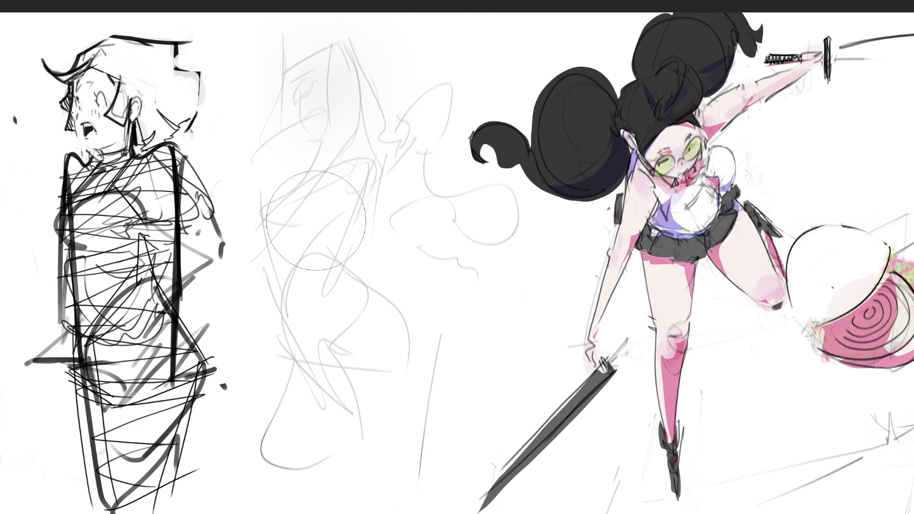
{"action": "left_click_drag", "start_coordinate": [317, 481], "coordinate": [489, 275]}
- With a fine brush, draw the eye, eyebrow and head-top and face outline over the faded rough
{"action": "key", "text": "e"}
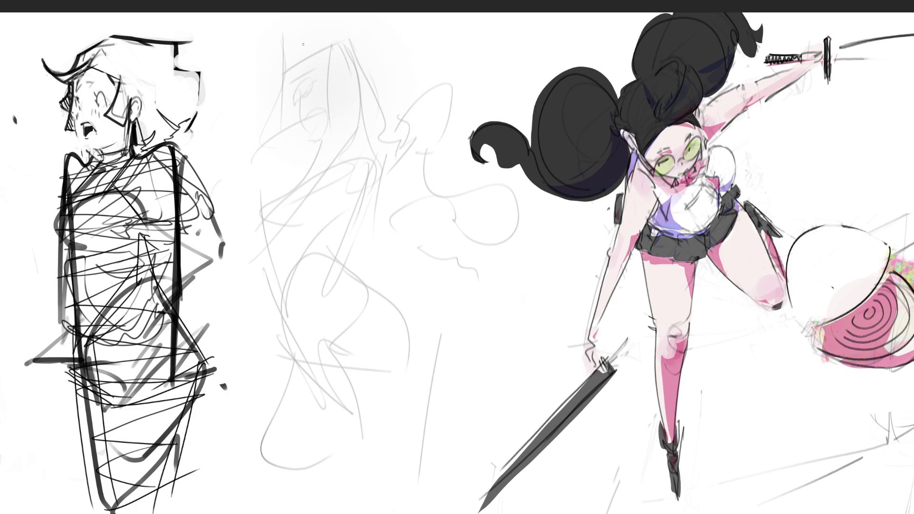
{"action": "left_click_drag", "start_coordinate": [310, 93], "coordinate": [319, 88]}
{"action": "left_click_drag", "start_coordinate": [307, 72], "coordinate": [301, 101]}
{"action": "left_click_drag", "start_coordinate": [301, 101], "coordinate": [313, 137]}
{"action": "mouse_move", "coordinate": [311, 54]}
{"action": "left_mouse_down"}
{"action": "mouse_move", "coordinate": [296, 79]}
{"action": "mouse_move", "coordinate": [276, 64]}
{"action": "mouse_move", "coordinate": [247, 144]}
{"action": "mouse_move", "coordinate": [277, 45]}
{"action": "mouse_move", "coordinate": [246, 153]}
{"action": "left_mouse_up"}
{"action": "mouse_move", "coordinate": [299, 52]}
{"action": "left_mouse_down"}
{"action": "mouse_move", "coordinate": [280, 84]}
{"action": "mouse_move", "coordinate": [300, 55]}
{"action": "left_mouse_up"}
{"action": "left_click_drag", "start_coordinate": [314, 53], "coordinate": [302, 60]}
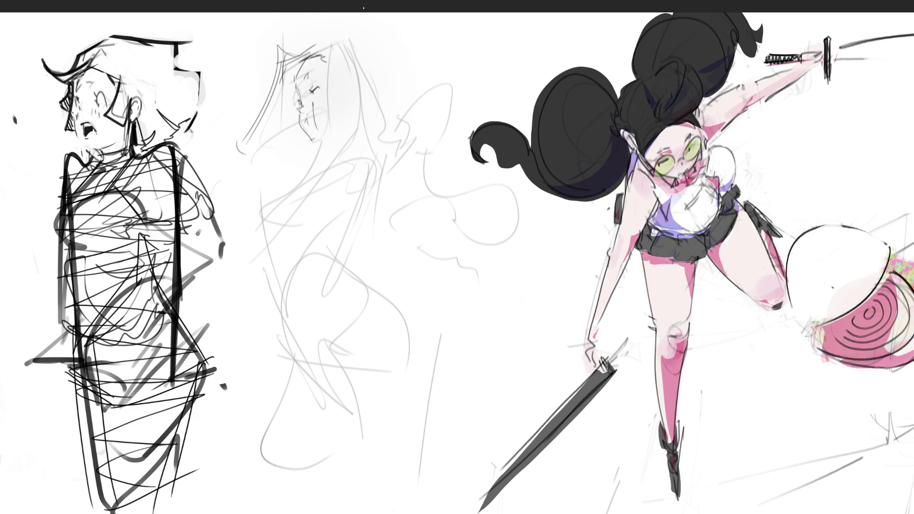
- Draw the head peak, a long strand, the raised arm, collar, right body contour and chest
{"action": "mouse_move", "coordinate": [338, 45]}
{"action": "left_mouse_down"}
{"action": "mouse_move", "coordinate": [350, 53]}
{"action": "mouse_move", "coordinate": [324, 162]}
{"action": "mouse_move", "coordinate": [353, 177]}
{"action": "left_mouse_up"}
{"action": "mouse_move", "coordinate": [355, 67]}
{"action": "left_mouse_down"}
{"action": "mouse_move", "coordinate": [334, 218]}
{"action": "mouse_move", "coordinate": [310, 159]}
{"action": "mouse_move", "coordinate": [295, 202]}
{"action": "left_mouse_up"}
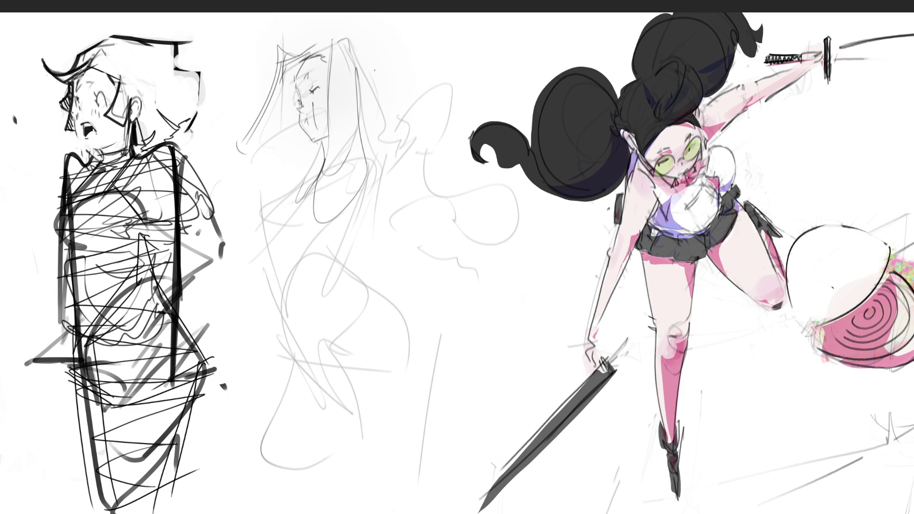
{"action": "left_click_drag", "start_coordinate": [292, 159], "coordinate": [246, 119]}
{"action": "left_click_drag", "start_coordinate": [251, 101], "coordinate": [261, 101]}
{"action": "mouse_move", "coordinate": [322, 154]}
{"action": "left_mouse_down"}
{"action": "mouse_move", "coordinate": [281, 203]}
{"action": "mouse_move", "coordinate": [288, 218]}
{"action": "mouse_move", "coordinate": [322, 172]}
{"action": "mouse_move", "coordinate": [267, 261]}
{"action": "mouse_move", "coordinate": [320, 170]}
{"action": "mouse_move", "coordinate": [326, 222]}
{"action": "mouse_move", "coordinate": [359, 218]}
{"action": "left_mouse_up"}
{"action": "left_click_drag", "start_coordinate": [358, 128], "coordinate": [352, 228]}
{"action": "left_click_drag", "start_coordinate": [362, 141], "coordinate": [351, 230]}
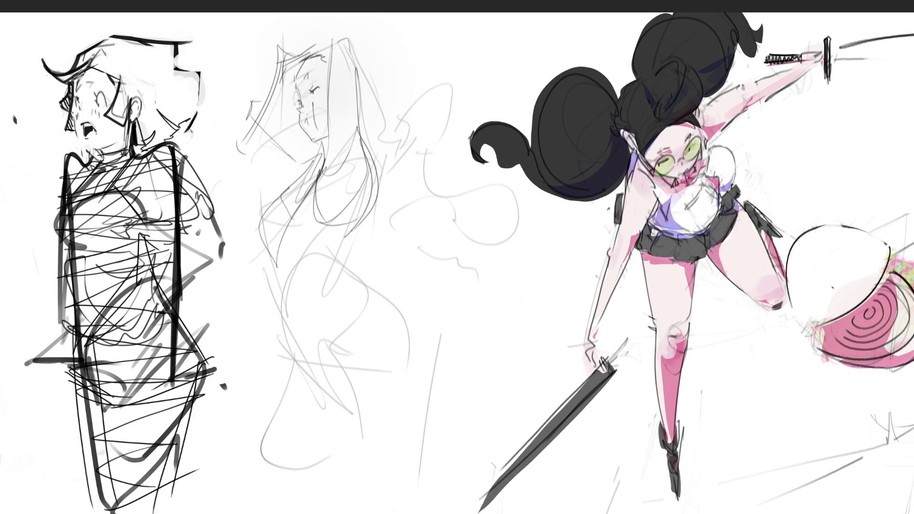
{"action": "left_click_drag", "start_coordinate": [370, 188], "coordinate": [343, 254]}
{"action": "left_click_drag", "start_coordinate": [363, 212], "coordinate": [342, 279]}
{"action": "mouse_move", "coordinate": [317, 167]}
{"action": "left_mouse_down"}
{"action": "mouse_move", "coordinate": [369, 206]}
{"action": "mouse_move", "coordinate": [367, 180]}
{"action": "left_mouse_up"}
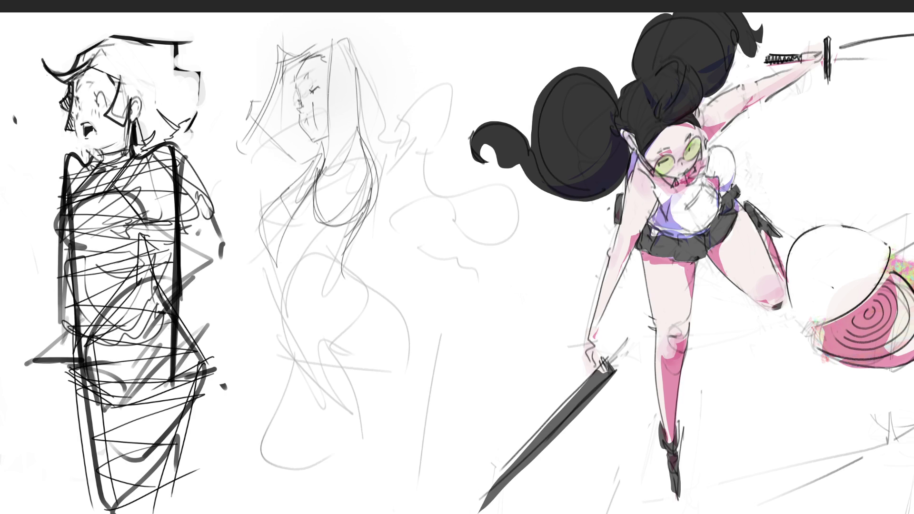
- Refine the left torso contours and draw the waist and hip lines
{"action": "mouse_move", "coordinate": [280, 246]}
{"action": "left_mouse_down"}
{"action": "mouse_move", "coordinate": [264, 303]}
{"action": "mouse_move", "coordinate": [265, 350]}
{"action": "left_mouse_up"}
{"action": "left_click_drag", "start_coordinate": [299, 193], "coordinate": [275, 305]}
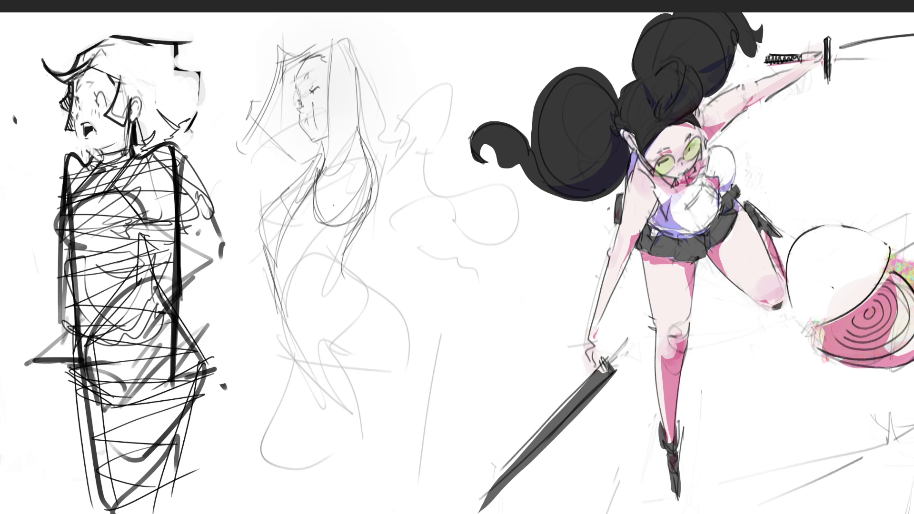
{"action": "mouse_move", "coordinate": [315, 167]}
{"action": "left_mouse_down"}
{"action": "mouse_move", "coordinate": [270, 251]}
{"action": "mouse_move", "coordinate": [281, 302]}
{"action": "left_mouse_up"}
{"action": "mouse_move", "coordinate": [300, 273]}
{"action": "left_mouse_down"}
{"action": "mouse_move", "coordinate": [275, 330]}
{"action": "mouse_move", "coordinate": [350, 274]}
{"action": "mouse_move", "coordinate": [308, 332]}
{"action": "left_mouse_up"}
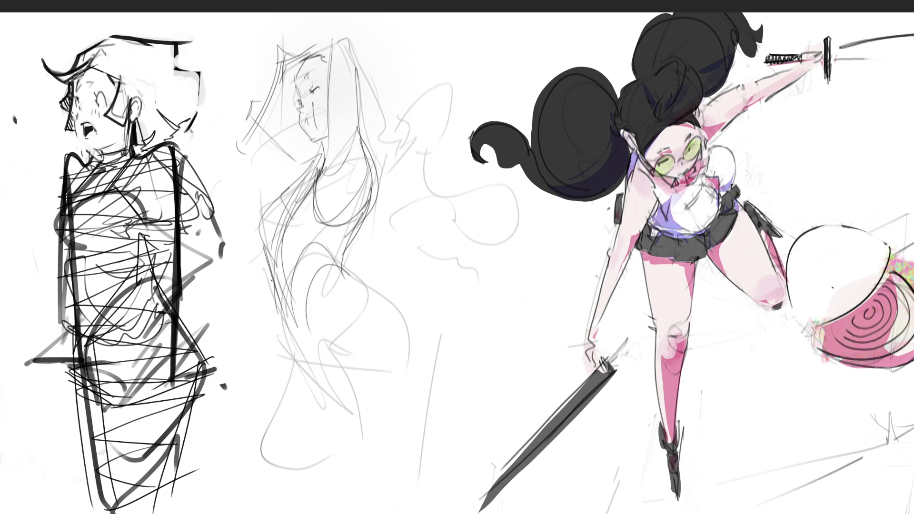
{"action": "left_click_drag", "start_coordinate": [289, 281], "coordinate": [271, 335]}
{"action": "left_click_drag", "start_coordinate": [291, 334], "coordinate": [344, 401]}
- Draw hair arching over the head and flowing right, ending in a looping curl
{"action": "mouse_move", "coordinate": [294, 58]}
{"action": "left_mouse_down"}
{"action": "mouse_move", "coordinate": [340, 33]}
{"action": "mouse_move", "coordinate": [331, 41]}
{"action": "mouse_move", "coordinate": [387, 103]}
{"action": "mouse_move", "coordinate": [374, 125]}
{"action": "mouse_move", "coordinate": [399, 138]}
{"action": "left_mouse_up"}
{"action": "left_click_drag", "start_coordinate": [399, 132], "coordinate": [400, 143]}
{"action": "left_click_drag", "start_coordinate": [414, 112], "coordinate": [402, 132]}
{"action": "mouse_move", "coordinate": [418, 133]}
{"action": "left_mouse_down"}
{"action": "mouse_move", "coordinate": [421, 172]}
{"action": "mouse_move", "coordinate": [412, 172]}
{"action": "left_mouse_up"}
{"action": "left_click_drag", "start_coordinate": [401, 186], "coordinate": [445, 177]}
{"action": "left_click_drag", "start_coordinate": [445, 123], "coordinate": [447, 175]}
{"action": "mouse_move", "coordinate": [445, 176]}
{"action": "left_mouse_down"}
{"action": "mouse_move", "coordinate": [426, 235]}
{"action": "mouse_move", "coordinate": [458, 260]}
{"action": "left_mouse_up"}
{"action": "mouse_move", "coordinate": [458, 265]}
{"action": "left_mouse_down"}
{"action": "mouse_move", "coordinate": [432, 271]}
{"action": "mouse_move", "coordinate": [439, 288]}
{"action": "left_mouse_up"}
- Draw the figure's back contour and extend it down through the leg to the bottom
{"action": "mouse_move", "coordinate": [343, 268]}
{"action": "left_mouse_down"}
{"action": "mouse_move", "coordinate": [412, 328]}
{"action": "mouse_move", "coordinate": [402, 377]}
{"action": "left_mouse_up"}
{"action": "left_click_drag", "start_coordinate": [412, 326], "coordinate": [404, 420]}
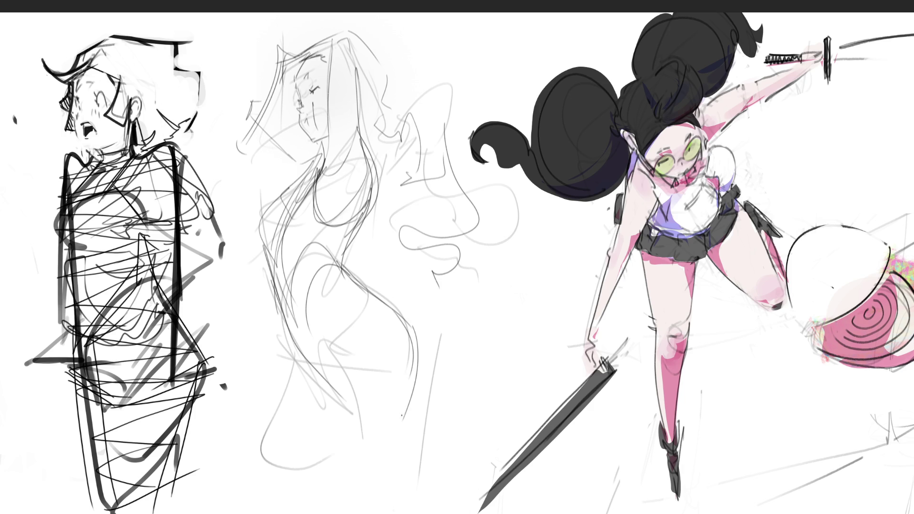
{"action": "mouse_move", "coordinate": [415, 359]}
{"action": "left_mouse_down"}
{"action": "mouse_move", "coordinate": [399, 453]}
{"action": "mouse_move", "coordinate": [384, 462]}
{"action": "left_mouse_up"}
{"action": "left_click_drag", "start_coordinate": [318, 339], "coordinate": [330, 365]}
{"action": "left_click_drag", "start_coordinate": [403, 312], "coordinate": [425, 426]}
{"action": "left_click_drag", "start_coordinate": [432, 373], "coordinate": [409, 454]}
{"action": "left_click_drag", "start_coordinate": [361, 441], "coordinate": [430, 412]}
- Outline the legs, lighten the left sketch's chest scribbles, and paint a thick black back stroke
{"action": "mouse_move", "coordinate": [348, 410]}
{"action": "left_mouse_down"}
{"action": "mouse_move", "coordinate": [421, 451]}
{"action": "mouse_move", "coordinate": [415, 481]}
{"action": "mouse_move", "coordinate": [306, 465]}
{"action": "left_mouse_up"}
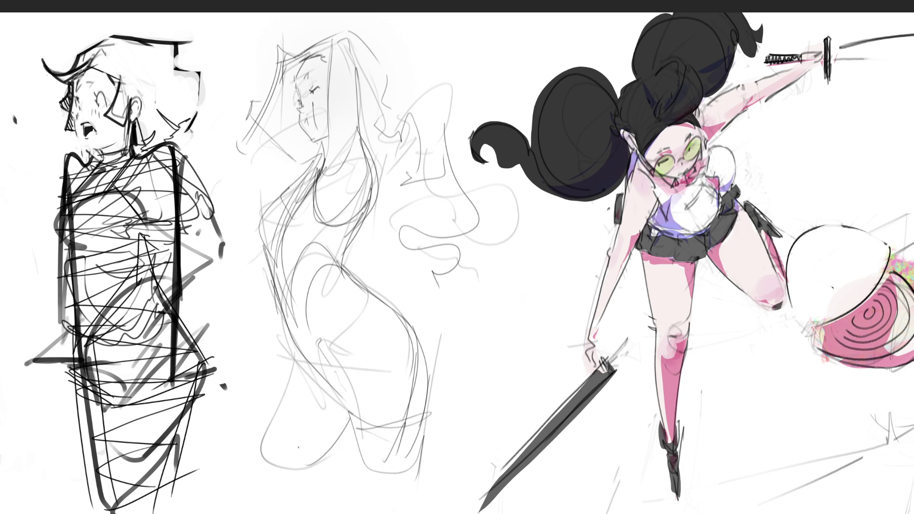
{"action": "left_click_drag", "start_coordinate": [296, 354], "coordinate": [270, 424]}
{"action": "mouse_move", "coordinate": [93, 182]}
{"action": "left_mouse_down"}
{"action": "mouse_move", "coordinate": [78, 193]}
{"action": "mouse_move", "coordinate": [86, 209]}
{"action": "mouse_move", "coordinate": [76, 219]}
{"action": "mouse_move", "coordinate": [173, 226]}
{"action": "mouse_move", "coordinate": [95, 252]}
{"action": "mouse_move", "coordinate": [152, 231]}
{"action": "mouse_move", "coordinate": [115, 276]}
{"action": "mouse_move", "coordinate": [63, 269]}
{"action": "mouse_move", "coordinate": [94, 347]}
{"action": "mouse_move", "coordinate": [88, 447]}
{"action": "mouse_move", "coordinate": [112, 507]}
{"action": "left_mouse_up"}
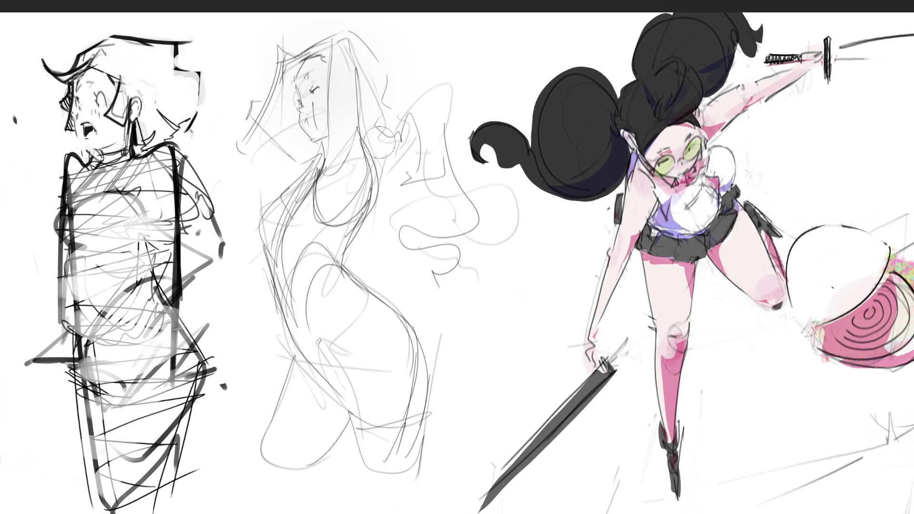
{"action": "mouse_move", "coordinate": [380, 139]}
{"action": "left_mouse_down"}
{"action": "mouse_move", "coordinate": [391, 188]}
{"action": "mouse_move", "coordinate": [359, 263]}
{"action": "mouse_move", "coordinate": [437, 398]}
{"action": "mouse_move", "coordinate": [422, 470]}
{"action": "left_mouse_up"}
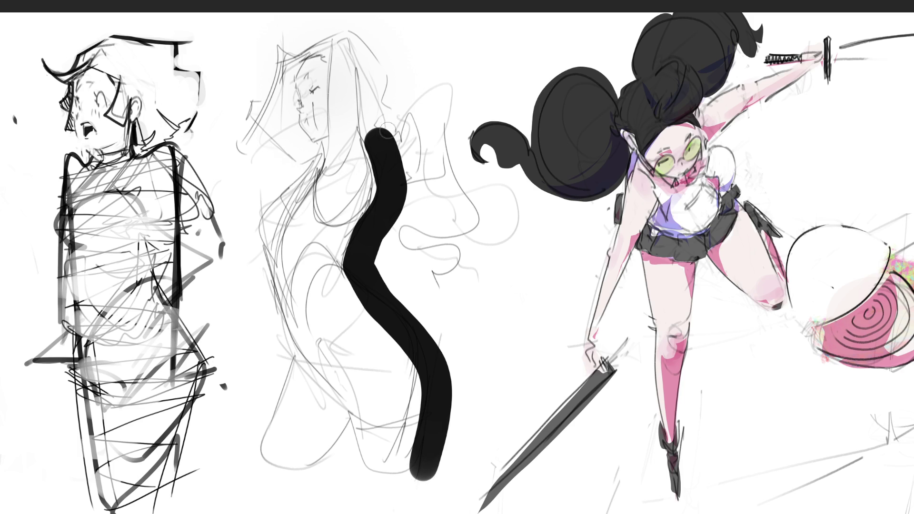
- Paint white over the black stroke's edges to slim it into a narrow back line
{"action": "left_click_drag", "start_coordinate": [389, 127], "coordinate": [405, 200]}
{"action": "mouse_move", "coordinate": [376, 127]}
{"action": "left_mouse_down"}
{"action": "mouse_move", "coordinate": [410, 227]}
{"action": "mouse_move", "coordinate": [397, 218]}
{"action": "mouse_move", "coordinate": [400, 243]}
{"action": "left_mouse_up"}
{"action": "mouse_move", "coordinate": [388, 178]}
{"action": "left_mouse_down"}
{"action": "mouse_move", "coordinate": [356, 267]}
{"action": "mouse_move", "coordinate": [431, 368]}
{"action": "mouse_move", "coordinate": [419, 471]}
{"action": "mouse_move", "coordinate": [420, 459]}
{"action": "left_mouse_up"}
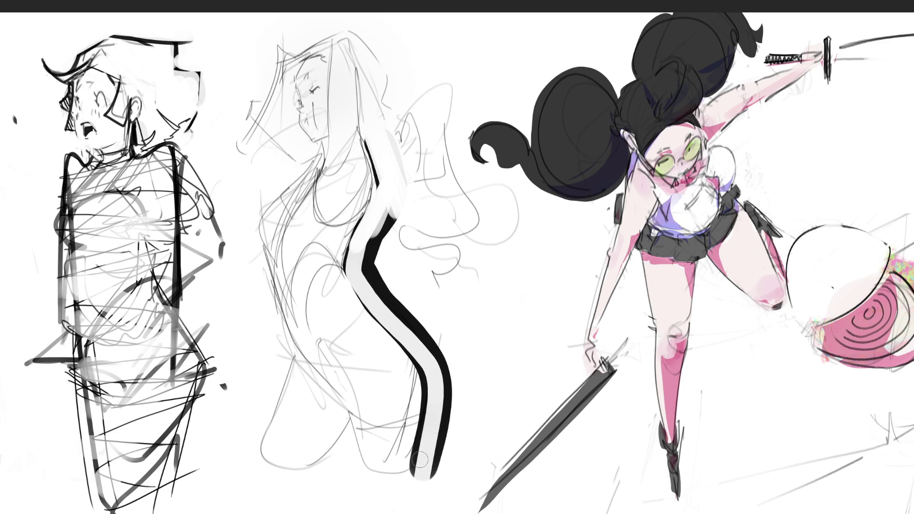
{"action": "mouse_move", "coordinate": [395, 208]}
{"action": "left_mouse_down"}
{"action": "mouse_move", "coordinate": [355, 263]}
{"action": "mouse_move", "coordinate": [380, 302]}
{"action": "mouse_move", "coordinate": [383, 241]}
{"action": "mouse_move", "coordinate": [391, 310]}
{"action": "mouse_move", "coordinate": [436, 348]}
{"action": "mouse_move", "coordinate": [403, 326]}
{"action": "mouse_move", "coordinate": [445, 410]}
{"action": "mouse_move", "coordinate": [417, 374]}
{"action": "mouse_move", "coordinate": [412, 407]}
{"action": "mouse_move", "coordinate": [373, 438]}
{"action": "mouse_move", "coordinate": [361, 444]}
{"action": "mouse_move", "coordinate": [355, 421]}
{"action": "mouse_move", "coordinate": [383, 456]}
{"action": "mouse_move", "coordinate": [383, 407]}
{"action": "mouse_move", "coordinate": [395, 445]}
{"action": "left_mouse_up"}
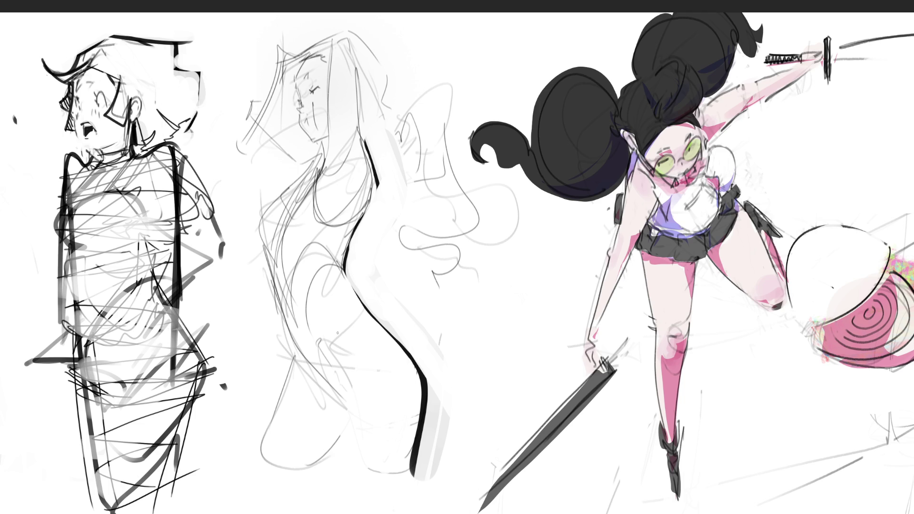
- Sketch hip, side and leg strokes, undoing stray marks, and hatch dark lines over the torso
{"action": "left_click_drag", "start_coordinate": [328, 339], "coordinate": [329, 345]}
{"action": "key", "text": "ctrl+z"}
{"action": "left_click_drag", "start_coordinate": [328, 332], "coordinate": [340, 316]}
{"action": "left_click_drag", "start_coordinate": [310, 271], "coordinate": [328, 266]}
{"action": "mouse_move", "coordinate": [350, 237]}
{"action": "left_mouse_down"}
{"action": "mouse_move", "coordinate": [342, 281]}
{"action": "mouse_move", "coordinate": [372, 323]}
{"action": "left_mouse_up"}
{"action": "key", "text": "ctrl+z"}
{"action": "left_click_drag", "start_coordinate": [346, 282], "coordinate": [377, 324]}
{"action": "key", "text": "ctrl+z"}
{"action": "key", "text": "ctrl+z"}
{"action": "left_click_drag", "start_coordinate": [329, 335], "coordinate": [348, 393]}
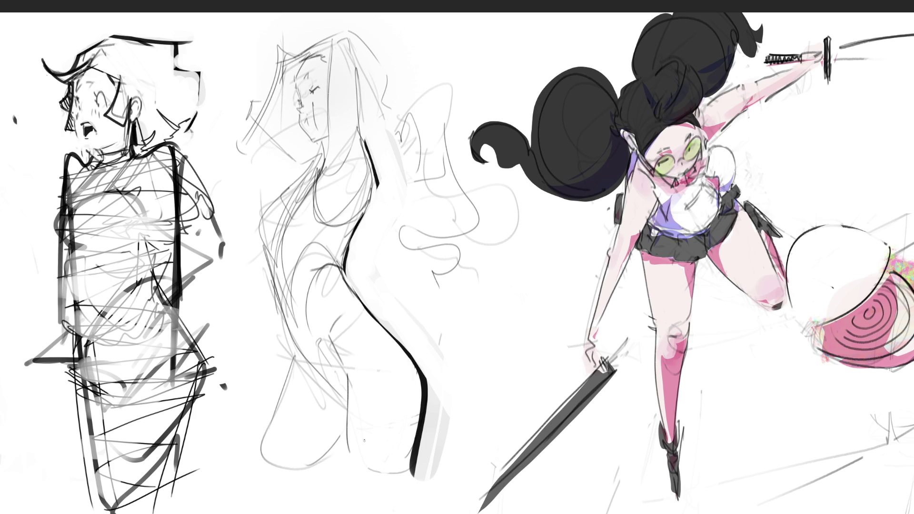
{"action": "mouse_move", "coordinate": [342, 164]}
{"action": "left_mouse_down"}
{"action": "mouse_move", "coordinate": [266, 285]}
{"action": "mouse_move", "coordinate": [330, 246]}
{"action": "mouse_move", "coordinate": [295, 288]}
{"action": "mouse_move", "coordinate": [302, 324]}
{"action": "mouse_move", "coordinate": [275, 346]}
{"action": "mouse_move", "coordinate": [283, 382]}
{"action": "left_mouse_up"}
- Darken the torso curve and hip line and draw a curve over the head
{"action": "left_click_drag", "start_coordinate": [354, 294], "coordinate": [365, 309]}
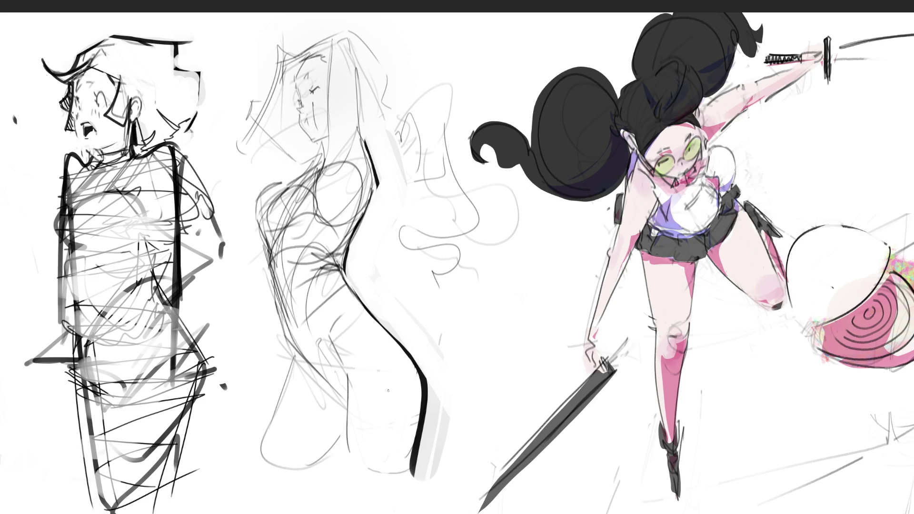
{"action": "mouse_move", "coordinate": [291, 342]}
{"action": "left_mouse_down"}
{"action": "mouse_move", "coordinate": [296, 361]}
{"action": "mouse_move", "coordinate": [260, 457]}
{"action": "left_mouse_up"}
{"action": "mouse_move", "coordinate": [327, 74]}
{"action": "left_mouse_down"}
{"action": "mouse_move", "coordinate": [325, 52]}
{"action": "mouse_move", "coordinate": [288, 95]}
{"action": "mouse_move", "coordinate": [327, 145]}
{"action": "mouse_move", "coordinate": [334, 60]}
{"action": "left_mouse_up"}
- Transform the lassoed face narrower, taller and shifted left, then sketch a nose line
{"action": "key", "text": "ctrl+t"}
{"action": "left_click_drag", "start_coordinate": [322, 96], "coordinate": [319, 98]}
{"action": "left_click_drag", "start_coordinate": [327, 60], "coordinate": [322, 59]}
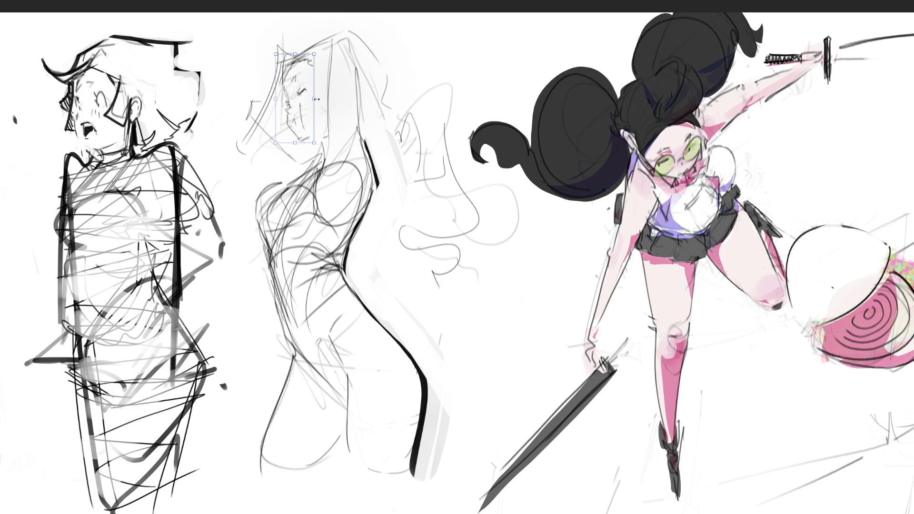
{"action": "left_click_drag", "start_coordinate": [326, 100], "coordinate": [309, 100]}
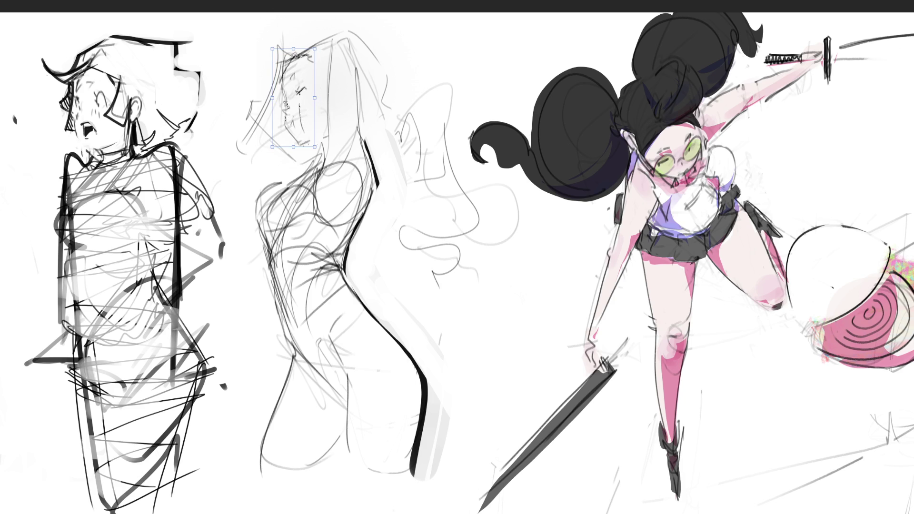
{"action": "key", "text": "Return"}
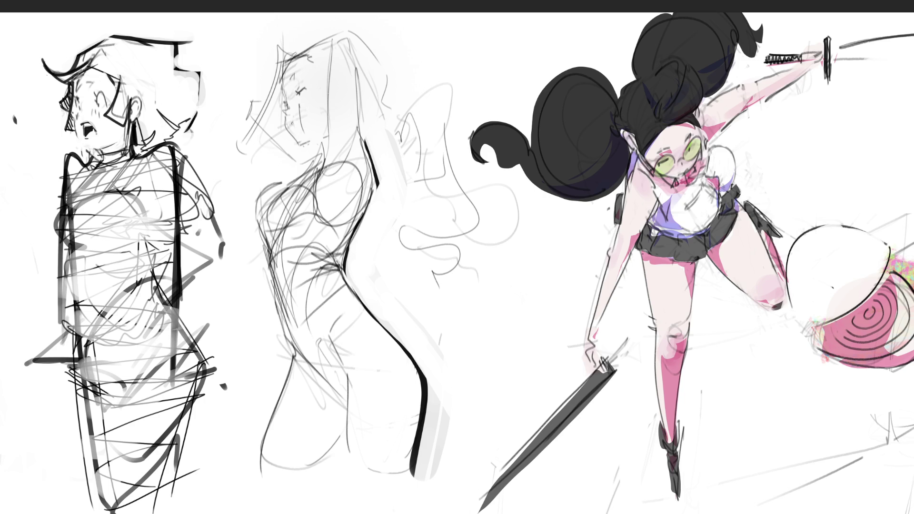
{"action": "mouse_move", "coordinate": [286, 123]}
{"action": "left_mouse_down"}
{"action": "mouse_move", "coordinate": [295, 135]}
{"action": "mouse_move", "coordinate": [292, 125]}
{"action": "left_mouse_up"}
- Replace the nose line with a redrawn jaw, darker brow, lips, chin and nose profile
{"action": "key", "text": "ctrl+z"}
{"action": "key", "text": "ctrl+z"}
{"action": "left_click_drag", "start_coordinate": [301, 143], "coordinate": [321, 143]}
{"action": "mouse_move", "coordinate": [296, 69]}
{"action": "left_mouse_down"}
{"action": "mouse_move", "coordinate": [291, 78]}
{"action": "mouse_move", "coordinate": [312, 53]}
{"action": "left_mouse_up"}
{"action": "left_click_drag", "start_coordinate": [293, 117], "coordinate": [299, 144]}
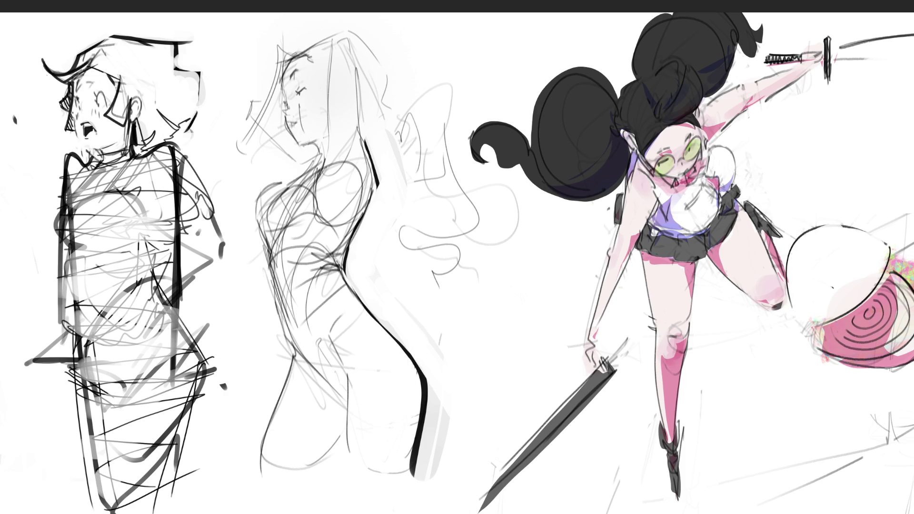
{"action": "left_click_drag", "start_coordinate": [282, 91], "coordinate": [287, 105]}
- Draw long left hair ending in a curl, the hairline, and the face edge with an ear
{"action": "mouse_move", "coordinate": [292, 60]}
{"action": "left_mouse_down"}
{"action": "mouse_move", "coordinate": [281, 47]}
{"action": "mouse_move", "coordinate": [238, 162]}
{"action": "mouse_move", "coordinate": [291, 41]}
{"action": "mouse_move", "coordinate": [235, 205]}
{"action": "left_mouse_up"}
{"action": "mouse_move", "coordinate": [268, 69]}
{"action": "left_mouse_down"}
{"action": "mouse_move", "coordinate": [329, 30]}
{"action": "mouse_move", "coordinate": [371, 27]}
{"action": "mouse_move", "coordinate": [398, 87]}
{"action": "mouse_move", "coordinate": [373, 117]}
{"action": "left_mouse_up"}
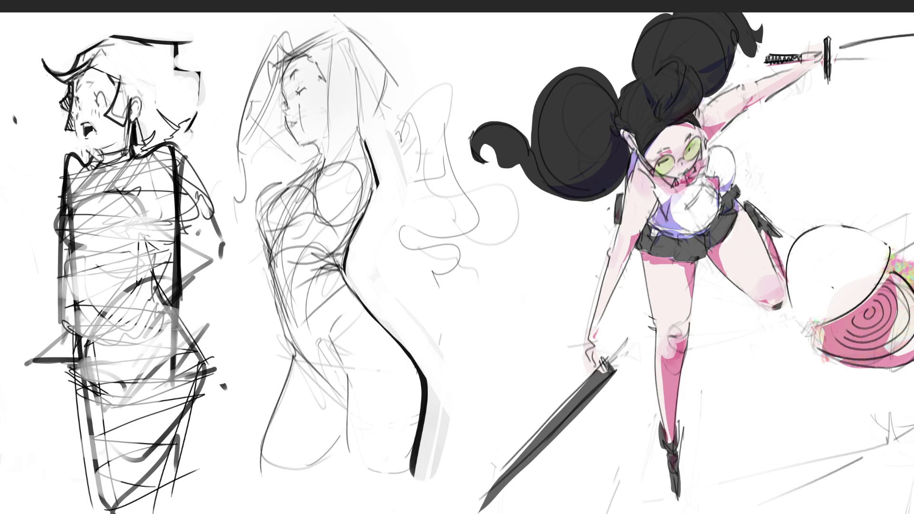
{"action": "mouse_move", "coordinate": [317, 61]}
{"action": "left_mouse_down"}
{"action": "mouse_move", "coordinate": [333, 95]}
{"action": "mouse_move", "coordinate": [349, 74]}
{"action": "mouse_move", "coordinate": [343, 95]}
{"action": "mouse_move", "coordinate": [355, 85]}
{"action": "mouse_move", "coordinate": [337, 97]}
{"action": "mouse_move", "coordinate": [328, 75]}
{"action": "mouse_move", "coordinate": [352, 93]}
{"action": "mouse_move", "coordinate": [332, 144]}
{"action": "mouse_move", "coordinate": [353, 151]}
{"action": "mouse_move", "coordinate": [375, 199]}
{"action": "left_mouse_up"}
{"action": "key", "text": "ctrl+z"}
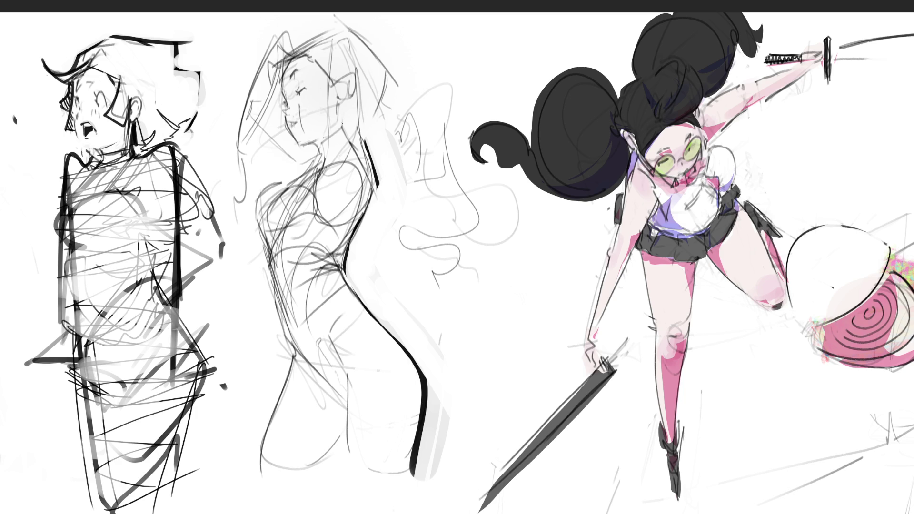
- Sketch back hair behind the ear with curls falling down the back
{"action": "left_click_drag", "start_coordinate": [342, 123], "coordinate": [369, 89]}
{"action": "mouse_move", "coordinate": [327, 26]}
{"action": "left_mouse_down"}
{"action": "mouse_move", "coordinate": [362, 68]}
{"action": "mouse_move", "coordinate": [371, 105]}
{"action": "mouse_move", "coordinate": [387, 77]}
{"action": "mouse_move", "coordinate": [362, 117]}
{"action": "mouse_move", "coordinate": [395, 131]}
{"action": "mouse_move", "coordinate": [418, 156]}
{"action": "mouse_move", "coordinate": [400, 193]}
{"action": "mouse_move", "coordinate": [423, 257]}
{"action": "mouse_move", "coordinate": [419, 275]}
{"action": "left_mouse_up"}
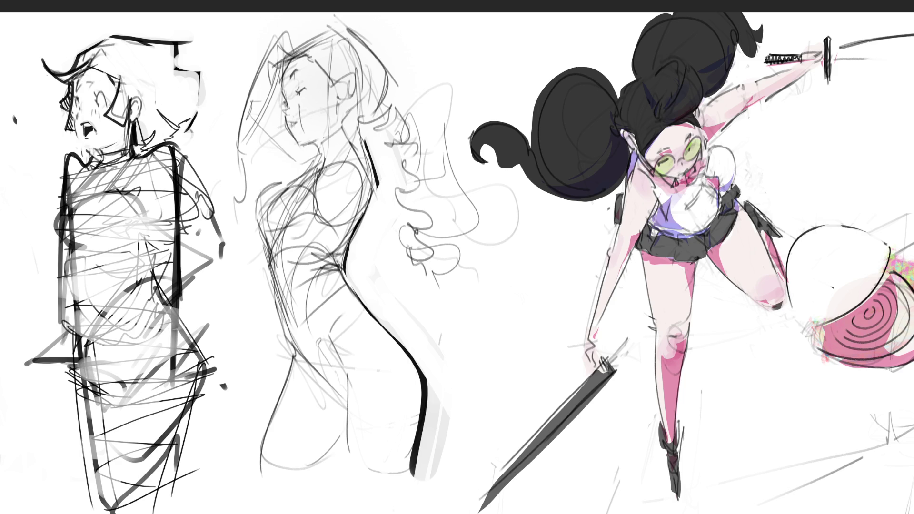
{"action": "mouse_move", "coordinate": [386, 127]}
{"action": "left_mouse_down"}
{"action": "mouse_move", "coordinate": [379, 149]}
{"action": "mouse_move", "coordinate": [388, 204]}
{"action": "mouse_move", "coordinate": [373, 238]}
{"action": "left_mouse_up"}
{"action": "mouse_move", "coordinate": [405, 274]}
{"action": "left_mouse_down"}
{"action": "mouse_move", "coordinate": [397, 238]}
{"action": "mouse_move", "coordinate": [432, 308]}
{"action": "left_mouse_up"}
{"action": "mouse_move", "coordinate": [425, 308]}
{"action": "left_mouse_down"}
{"action": "mouse_move", "coordinate": [400, 314]}
{"action": "mouse_move", "coordinate": [433, 330]}
{"action": "left_mouse_up"}
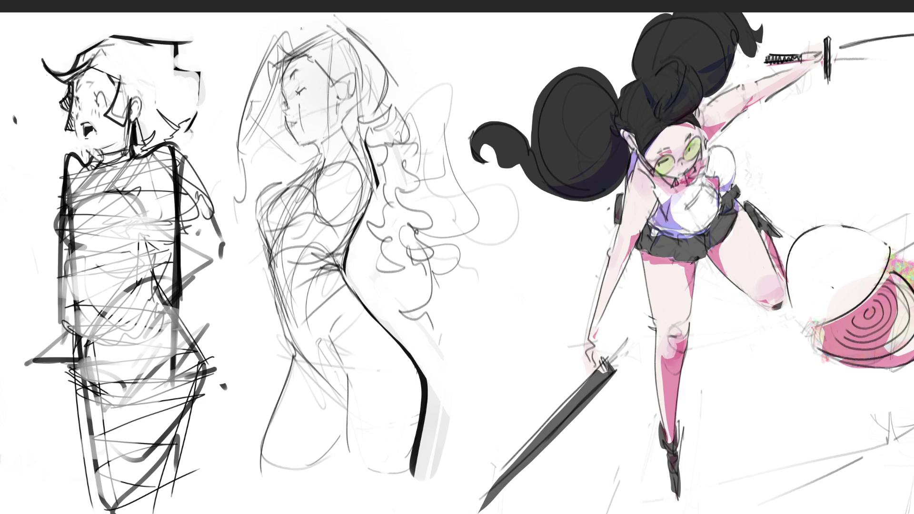
- Add hair volume across the top of the head and down the left side
{"action": "mouse_move", "coordinate": [283, 46]}
{"action": "left_mouse_down"}
{"action": "mouse_move", "coordinate": [378, 59]}
{"action": "mouse_move", "coordinate": [359, 26]}
{"action": "left_mouse_up"}
{"action": "mouse_move", "coordinate": [360, 29]}
{"action": "left_mouse_down"}
{"action": "mouse_move", "coordinate": [288, 42]}
{"action": "mouse_move", "coordinate": [278, 22]}
{"action": "mouse_move", "coordinate": [375, 16]}
{"action": "left_mouse_up"}
{"action": "left_click_drag", "start_coordinate": [278, 30], "coordinate": [260, 55]}
{"action": "mouse_move", "coordinate": [299, 14]}
{"action": "left_mouse_down"}
{"action": "mouse_move", "coordinate": [277, 22]}
{"action": "mouse_move", "coordinate": [295, 14]}
{"action": "left_mouse_up"}
{"action": "mouse_move", "coordinate": [330, 20]}
{"action": "left_mouse_down"}
{"action": "mouse_move", "coordinate": [365, 13]}
{"action": "mouse_move", "coordinate": [371, 44]}
{"action": "left_mouse_up"}
{"action": "left_click_drag", "start_coordinate": [285, 43], "coordinate": [259, 57]}
{"action": "mouse_move", "coordinate": [260, 39]}
{"action": "left_mouse_down"}
{"action": "mouse_move", "coordinate": [242, 95]}
{"action": "mouse_move", "coordinate": [245, 59]}
{"action": "mouse_move", "coordinate": [232, 123]}
{"action": "left_mouse_up"}
{"action": "left_click_drag", "start_coordinate": [233, 123], "coordinate": [226, 215]}
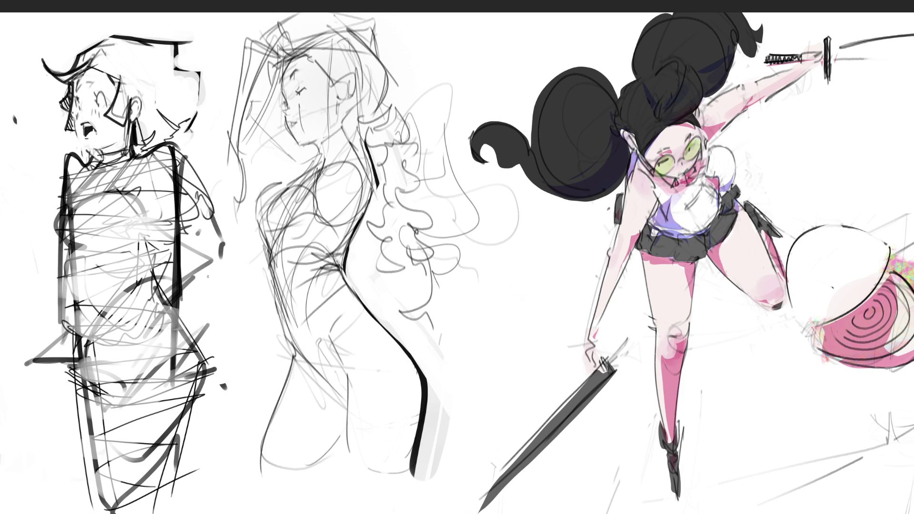
- Sketch the middle figure's neck and a longer shoulder line, undoing stray strokes
{"action": "left_click_drag", "start_coordinate": [354, 119], "coordinate": [340, 179]}
{"action": "mouse_move", "coordinate": [388, 115]}
{"action": "left_mouse_down"}
{"action": "mouse_move", "coordinate": [354, 171]}
{"action": "mouse_move", "coordinate": [364, 190]}
{"action": "mouse_move", "coordinate": [433, 37]}
{"action": "left_mouse_up"}
{"action": "key", "text": "ctrl+z"}
{"action": "key", "text": "ctrl+z"}
{"action": "key", "text": "ctrl+z"}
{"action": "left_click_drag", "start_coordinate": [388, 97], "coordinate": [337, 145]}
{"action": "mouse_move", "coordinate": [378, 183]}
{"action": "left_mouse_down"}
{"action": "mouse_move", "coordinate": [379, 136]}
{"action": "mouse_move", "coordinate": [365, 116]}
{"action": "mouse_move", "coordinate": [425, 21]}
{"action": "mouse_move", "coordinate": [448, 22]}
{"action": "mouse_move", "coordinate": [391, 157]}
{"action": "left_mouse_up"}
- Draw a raised arm from the shoulder ending in a knuckled fist, touching up the face
{"action": "left_click_drag", "start_coordinate": [449, 40], "coordinate": [380, 159]}
{"action": "left_click_drag", "start_coordinate": [452, 24], "coordinate": [441, 38]}
{"action": "mouse_move", "coordinate": [444, 38]}
{"action": "left_mouse_down"}
{"action": "mouse_move", "coordinate": [425, 71]}
{"action": "mouse_move", "coordinate": [432, 34]}
{"action": "mouse_move", "coordinate": [417, 61]}
{"action": "left_mouse_up"}
{"action": "mouse_move", "coordinate": [416, 67]}
{"action": "left_mouse_down"}
{"action": "mouse_move", "coordinate": [438, 42]}
{"action": "mouse_move", "coordinate": [453, 62]}
{"action": "left_mouse_up"}
{"action": "mouse_move", "coordinate": [453, 63]}
{"action": "left_mouse_down"}
{"action": "mouse_move", "coordinate": [429, 77]}
{"action": "mouse_move", "coordinate": [400, 48]}
{"action": "mouse_move", "coordinate": [390, 57]}
{"action": "left_mouse_up"}
{"action": "left_click_drag", "start_coordinate": [396, 56], "coordinate": [376, 84]}
{"action": "left_click_drag", "start_coordinate": [306, 145], "coordinate": [296, 155]}
{"action": "left_click_drag", "start_coordinate": [298, 145], "coordinate": [294, 176]}
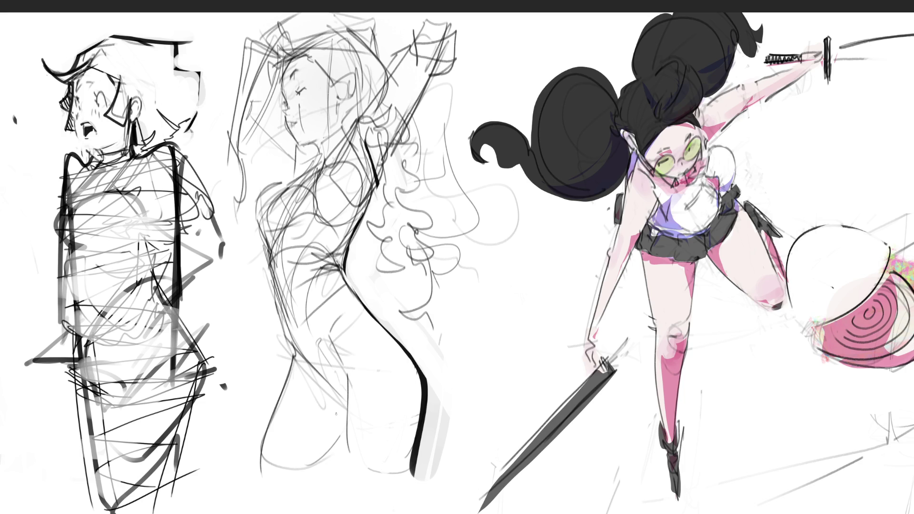
- Curve the middle figure's side and outline the ear and cheek
{"action": "mouse_move", "coordinate": [340, 269]}
{"action": "left_mouse_down"}
{"action": "mouse_move", "coordinate": [324, 264]}
{"action": "mouse_move", "coordinate": [308, 286]}
{"action": "mouse_move", "coordinate": [306, 311]}
{"action": "mouse_move", "coordinate": [343, 386]}
{"action": "left_mouse_up"}
{"action": "mouse_move", "coordinate": [327, 75]}
{"action": "left_mouse_down"}
{"action": "mouse_move", "coordinate": [339, 89]}
{"action": "mouse_move", "coordinate": [358, 75]}
{"action": "left_mouse_up"}
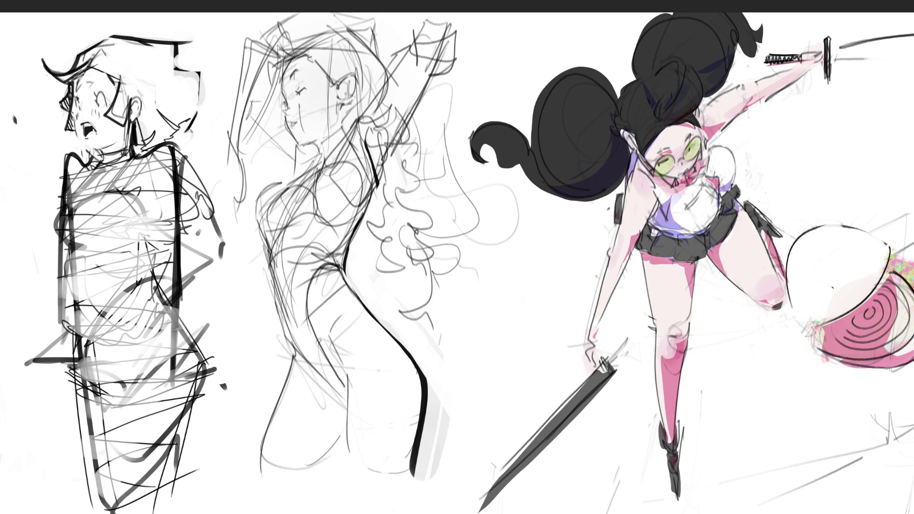
{"action": "left_click_drag", "start_coordinate": [346, 94], "coordinate": [354, 89]}
{"action": "left_click_drag", "start_coordinate": [338, 109], "coordinate": [337, 119]}
- Redraw the neck, collar and chest lines, with a vertical line down the chest
{"action": "mouse_move", "coordinate": [316, 148]}
{"action": "left_mouse_down"}
{"action": "mouse_move", "coordinate": [320, 161]}
{"action": "mouse_move", "coordinate": [315, 152]}
{"action": "mouse_move", "coordinate": [337, 139]}
{"action": "left_mouse_up"}
{"action": "mouse_move", "coordinate": [323, 148]}
{"action": "left_mouse_down"}
{"action": "mouse_move", "coordinate": [256, 210]}
{"action": "mouse_move", "coordinate": [262, 245]}
{"action": "left_mouse_up"}
{"action": "mouse_move", "coordinate": [316, 162]}
{"action": "left_mouse_down"}
{"action": "mouse_move", "coordinate": [269, 198]}
{"action": "mouse_move", "coordinate": [292, 193]}
{"action": "mouse_move", "coordinate": [282, 221]}
{"action": "left_mouse_up"}
{"action": "key", "text": "ctrl+z"}
{"action": "mouse_move", "coordinate": [317, 161]}
{"action": "left_mouse_down"}
{"action": "mouse_move", "coordinate": [267, 222]}
{"action": "mouse_move", "coordinate": [315, 172]}
{"action": "mouse_move", "coordinate": [292, 235]}
{"action": "mouse_move", "coordinate": [295, 303]}
{"action": "left_mouse_up"}
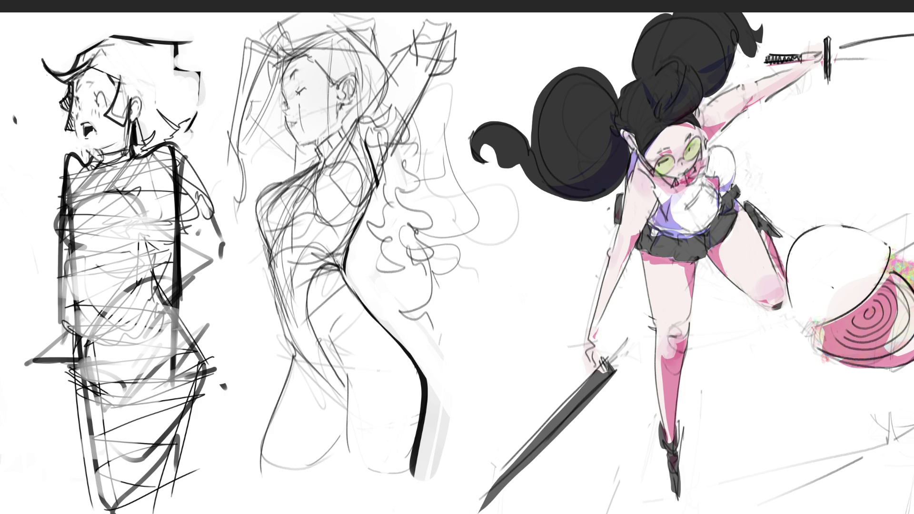
{"action": "left_click_drag", "start_coordinate": [316, 206], "coordinate": [318, 259]}
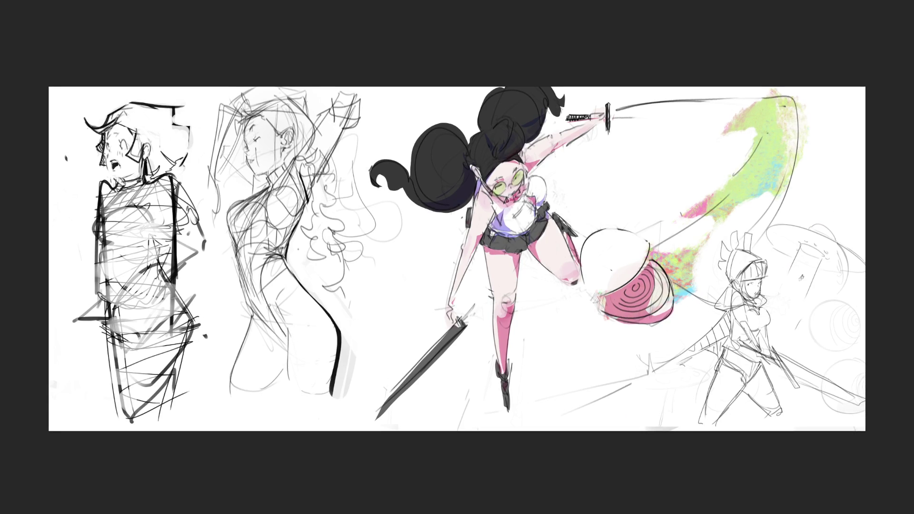
- Hand-letter 'BRB' with the brush above the sword fighter's raised arm
{"action": "mouse_move", "coordinate": [579, 165]}
{"action": "left_mouse_down"}
{"action": "mouse_move", "coordinate": [573, 192]}
{"action": "mouse_move", "coordinate": [633, 176]}
{"action": "left_mouse_up"}
{"action": "left_click_drag", "start_coordinate": [638, 164], "coordinate": [655, 191]}
{"action": "left_click_drag", "start_coordinate": [640, 141], "coordinate": [655, 191]}
{"action": "mouse_move", "coordinate": [637, 143]}
{"action": "left_mouse_down"}
{"action": "mouse_move", "coordinate": [667, 179]}
{"action": "mouse_move", "coordinate": [635, 194]}
{"action": "left_mouse_up"}
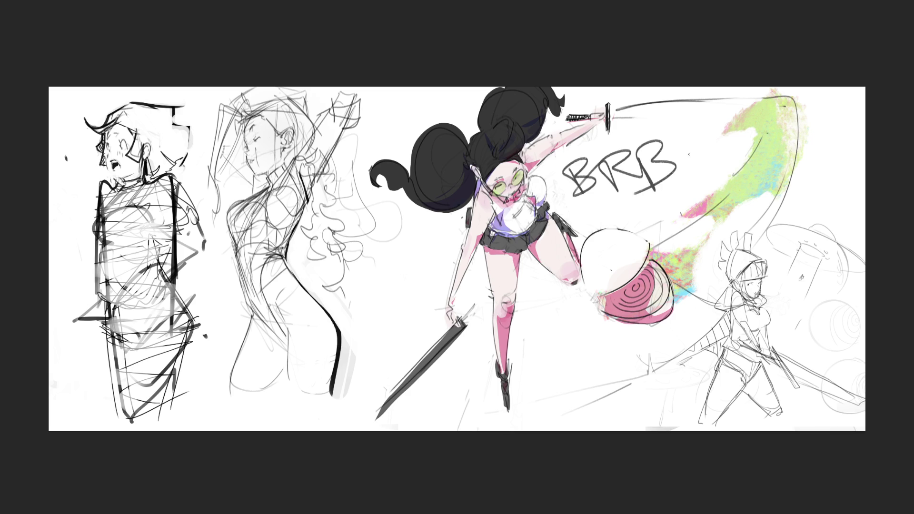
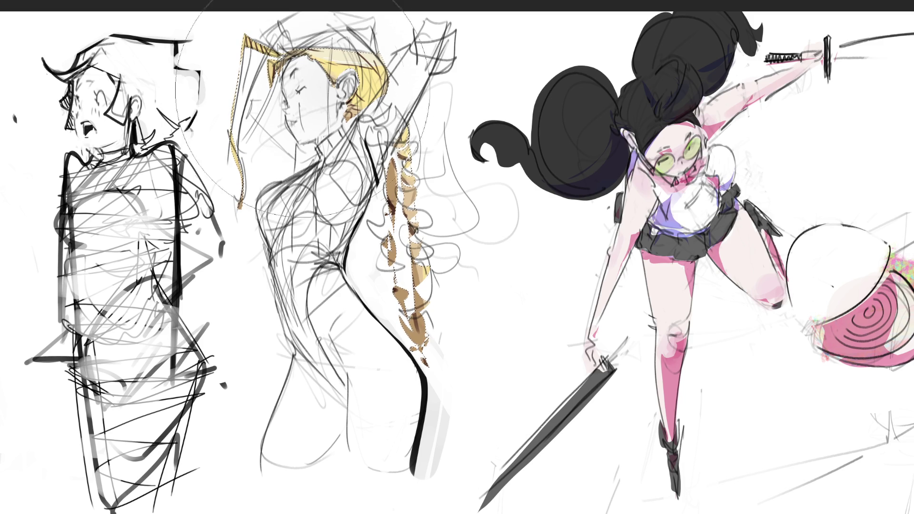
- Try a brown tone on the selected hair, then revert to yellow and lighten it to a paler golden-yellow
{"action": "key", "text": "shift+BackSpace"}
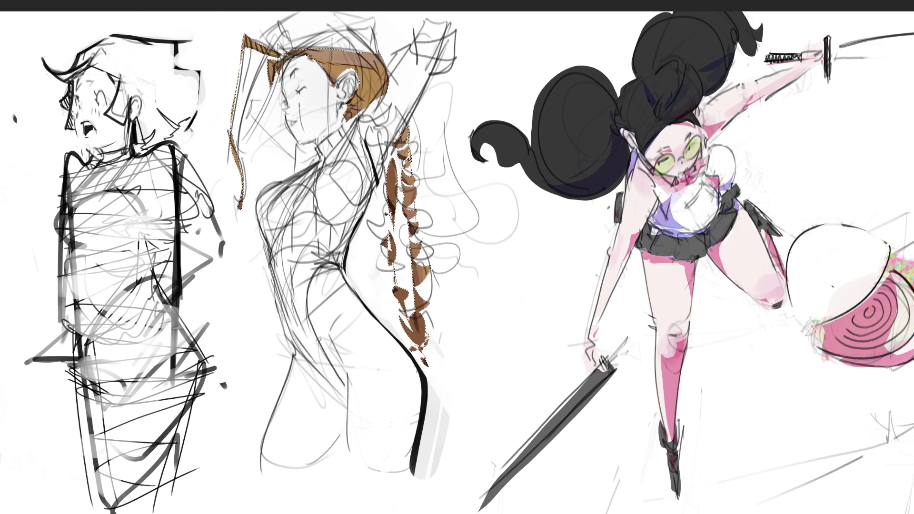
{"action": "key", "text": "ctrl+z"}
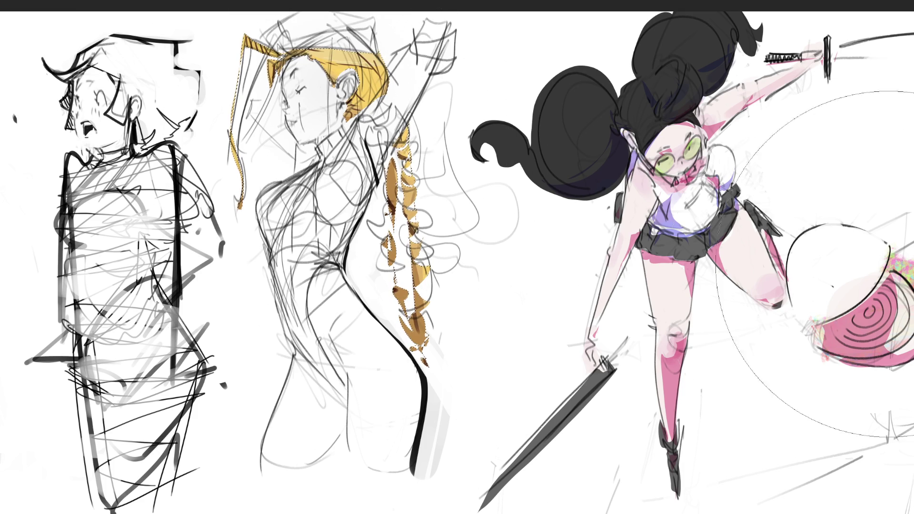
{"action": "key", "text": "ctrl+z"}
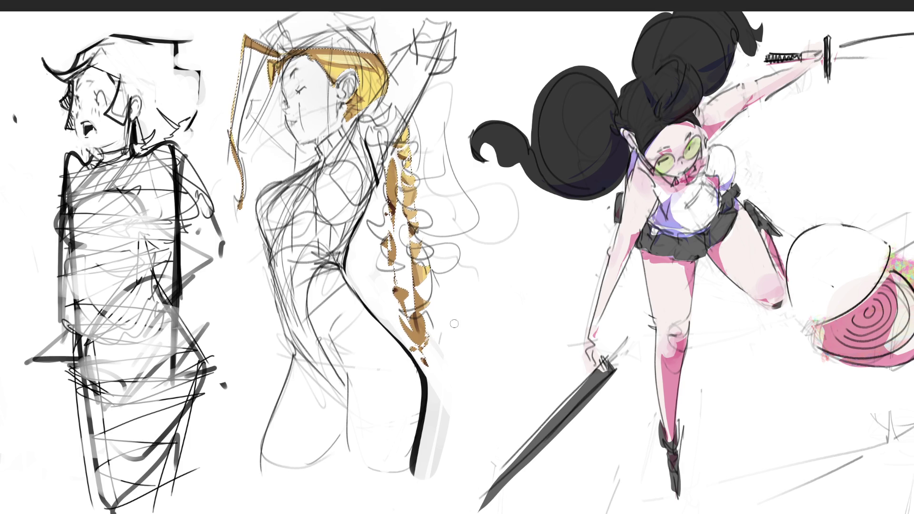
- Clear the hair selection and draw the middle figure's waist-to-hip curve with the pencil
{"action": "key", "text": "ctrl+d"}
{"action": "mouse_move", "coordinate": [323, 267]}
{"action": "left_mouse_down"}
{"action": "mouse_move", "coordinate": [309, 321]}
{"action": "mouse_move", "coordinate": [343, 388]}
{"action": "mouse_move", "coordinate": [347, 437]}
{"action": "mouse_move", "coordinate": [383, 485]}
{"action": "mouse_move", "coordinate": [412, 460]}
{"action": "mouse_move", "coordinate": [423, 377]}
{"action": "mouse_move", "coordinate": [353, 287]}
{"action": "mouse_move", "coordinate": [344, 251]}
{"action": "left_mouse_up"}
- Fill the hip and leg selection with peach, then airbrush darker shadow and a pinker lower leg
{"action": "left_click", "coordinate": [419, 266]}
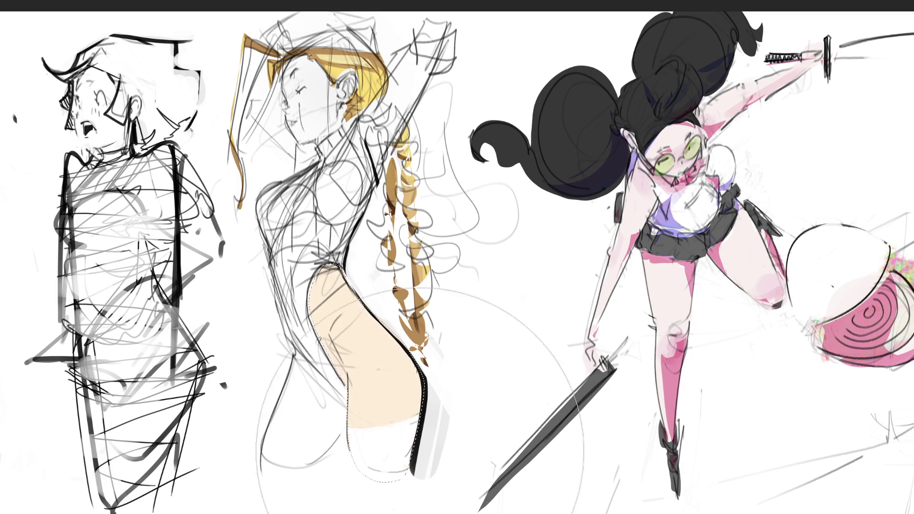
{"action": "left_click", "coordinate": [420, 451]}
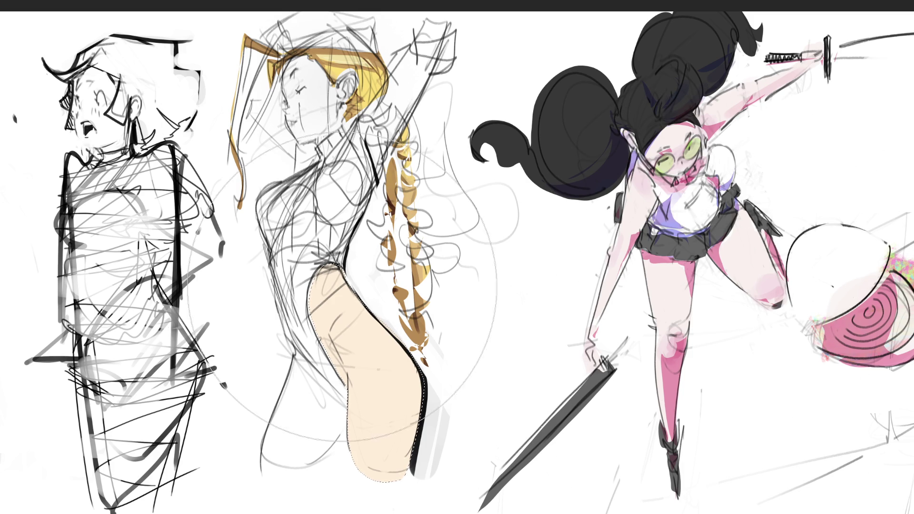
{"action": "key", "text": "bracketleft"}
{"action": "key", "text": "bracketleft"}
{"action": "key", "text": "bracketleft"}
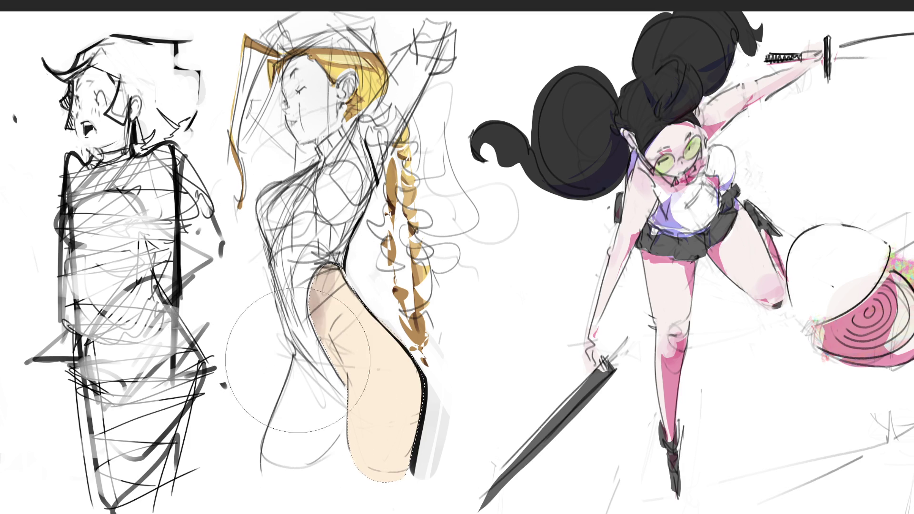
{"action": "left_click_drag", "start_coordinate": [271, 359], "coordinate": [376, 464]}
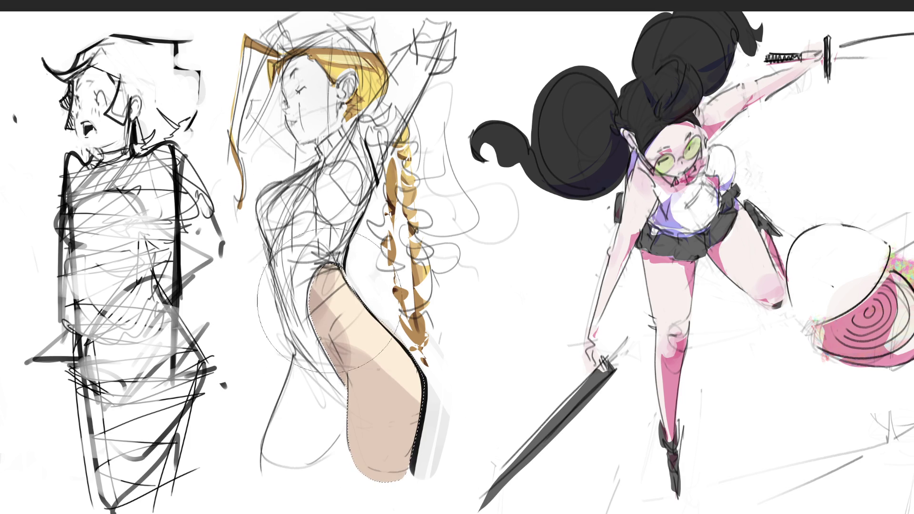
{"action": "key", "text": "bracketleft"}
{"action": "key", "text": "bracketleft"}
{"action": "key", "text": "bracketleft"}
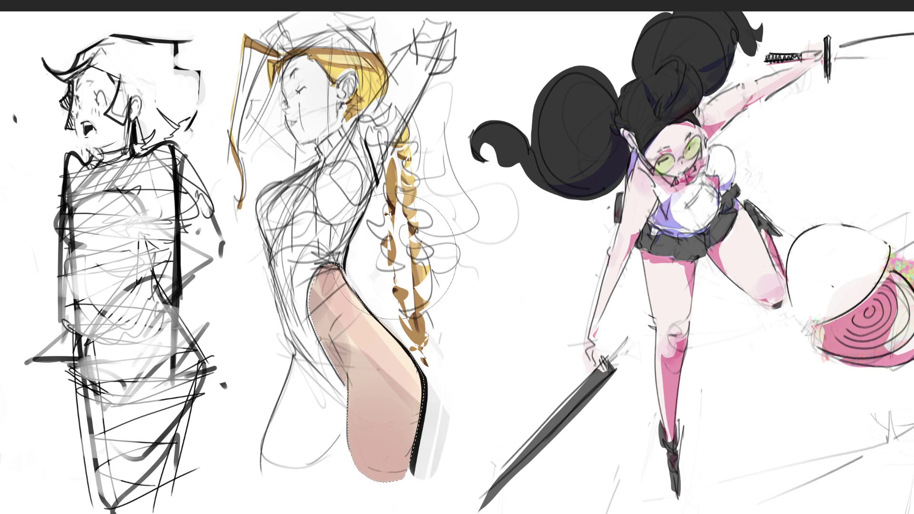
{"action": "mouse_move", "coordinate": [376, 428]}
{"action": "left_mouse_down"}
{"action": "mouse_move", "coordinate": [379, 482]}
{"action": "mouse_move", "coordinate": [401, 425]}
{"action": "left_mouse_up"}
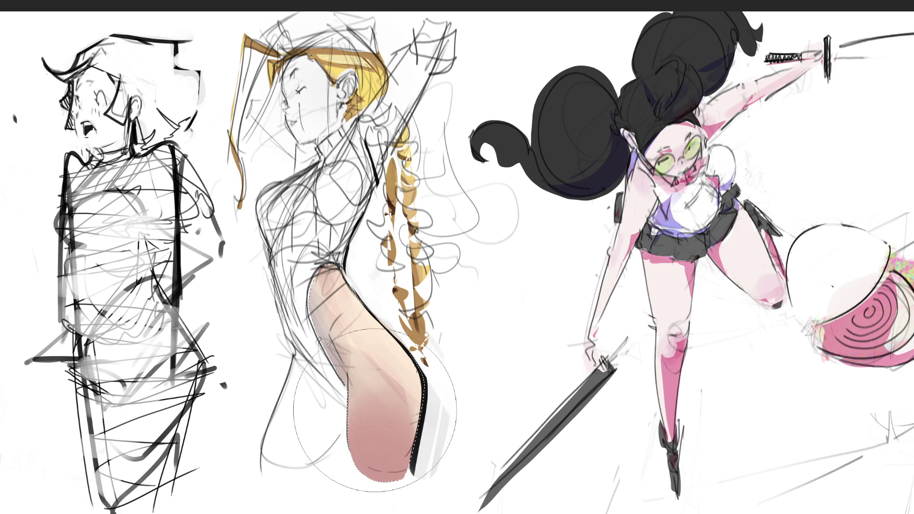
- With a much larger soft brush, paint a stroke along the pink leg's right edge
{"action": "key", "text": "bracketright"}
{"action": "key", "text": "bracketright"}
{"action": "key", "text": "bracketright"}
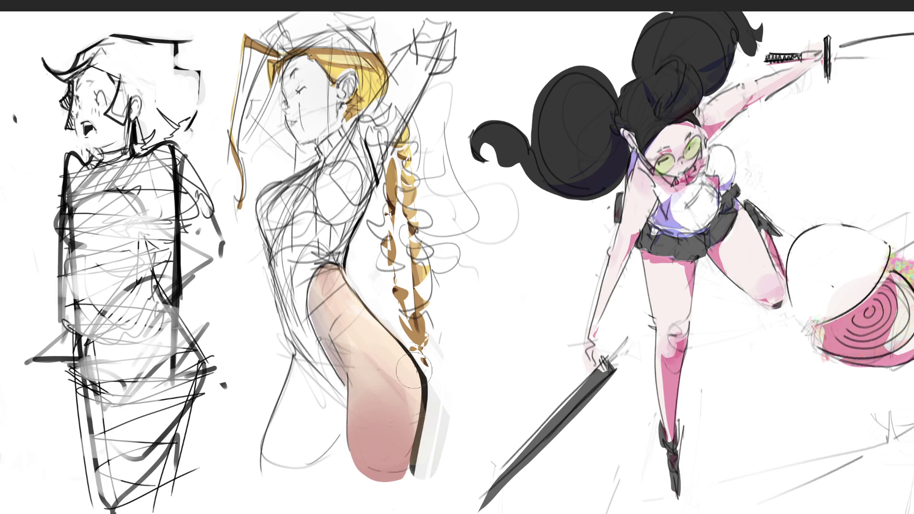
{"action": "left_click_drag", "start_coordinate": [415, 359], "coordinate": [414, 393]}
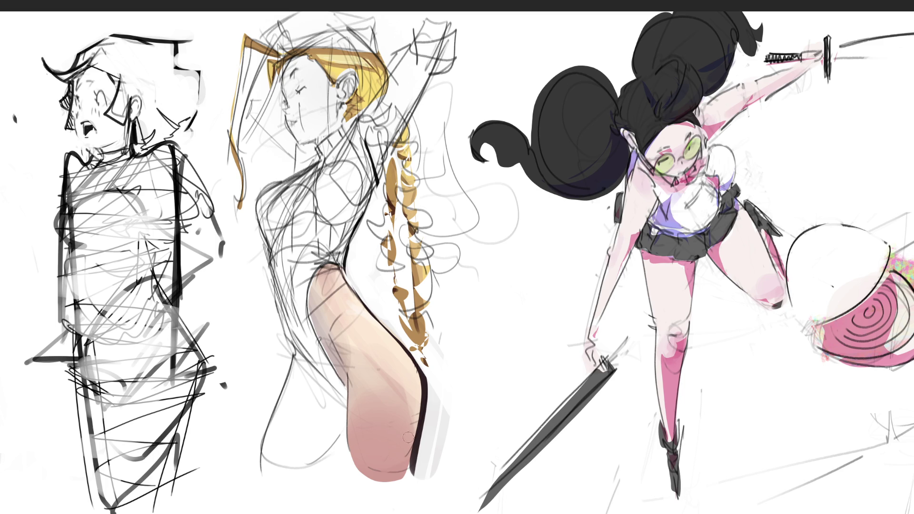
- Add a light green stroke on the lower leg, try and undo chest shading, and fill the collar green
{"action": "left_click_drag", "start_coordinate": [376, 448], "coordinate": [392, 447]}
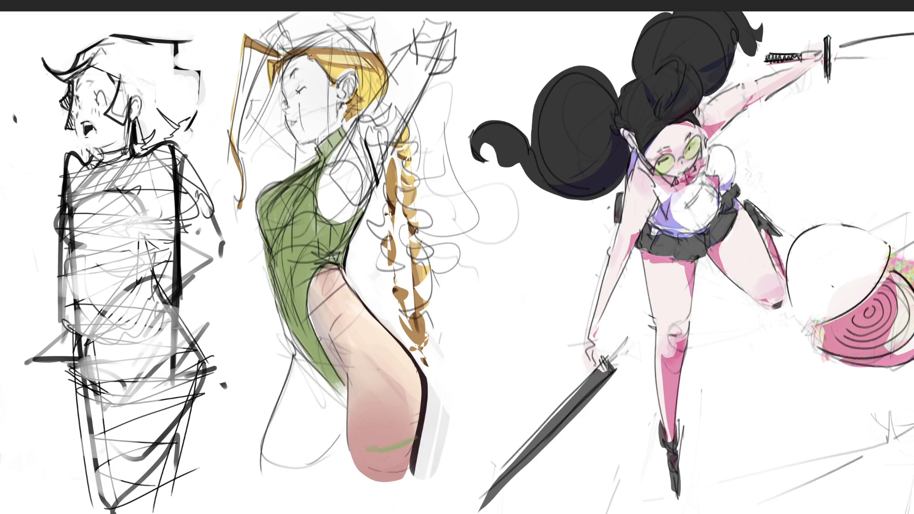
{"action": "left_click_drag", "start_coordinate": [259, 204], "coordinate": [268, 240]}
{"action": "left_click_drag", "start_coordinate": [295, 190], "coordinate": [275, 233]}
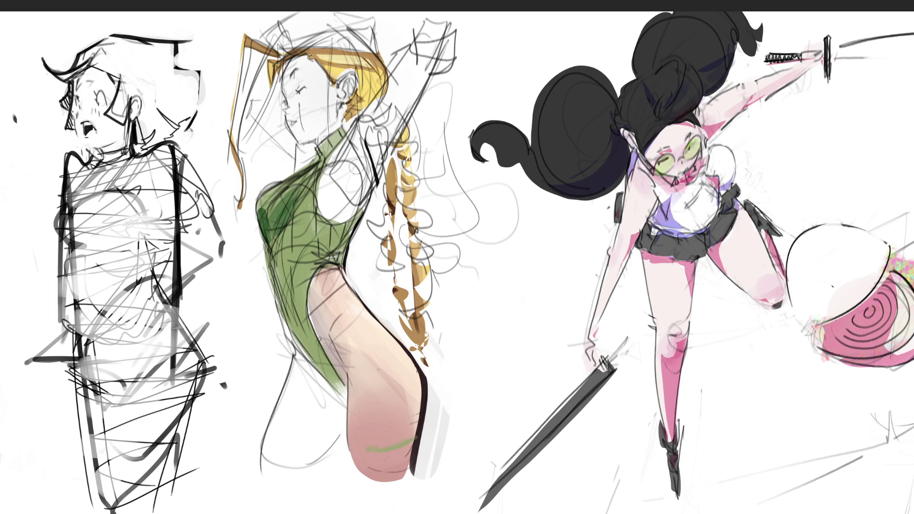
{"action": "key", "text": "ctrl+z"}
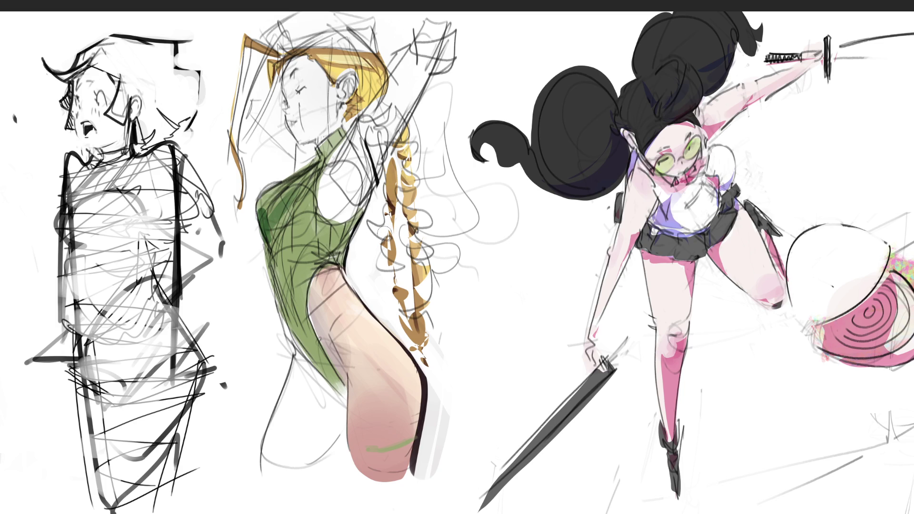
{"action": "key", "text": "ctrl+z"}
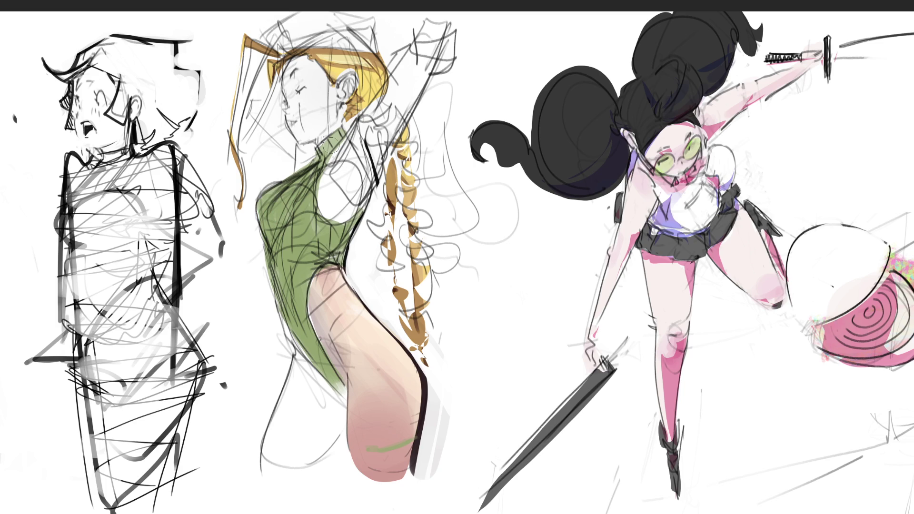
{"action": "mouse_move", "coordinate": [315, 155]}
{"action": "left_mouse_down"}
{"action": "mouse_move", "coordinate": [341, 128]}
{"action": "mouse_move", "coordinate": [334, 137]}
{"action": "left_mouse_up"}
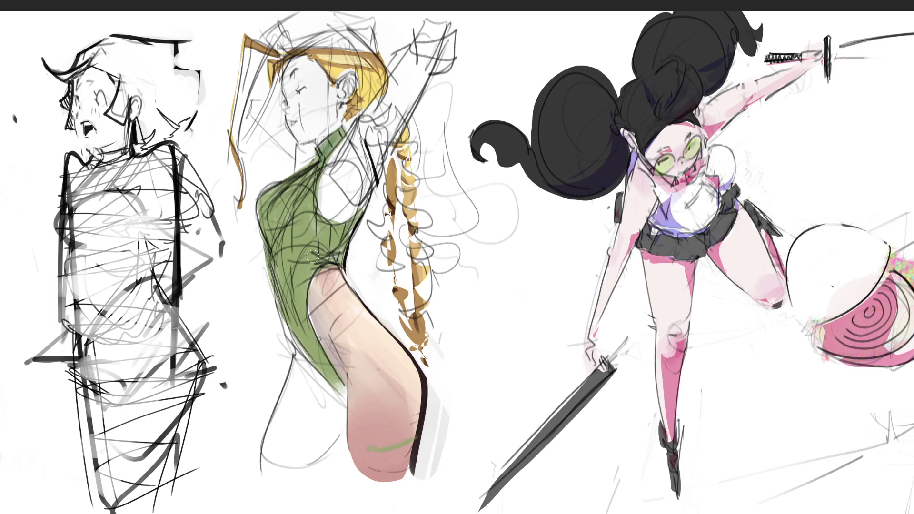
- Darken green shading down the leotard's front and left edge, and hatch shading near the armpit
{"action": "left_click_drag", "start_coordinate": [304, 224], "coordinate": [274, 324]}
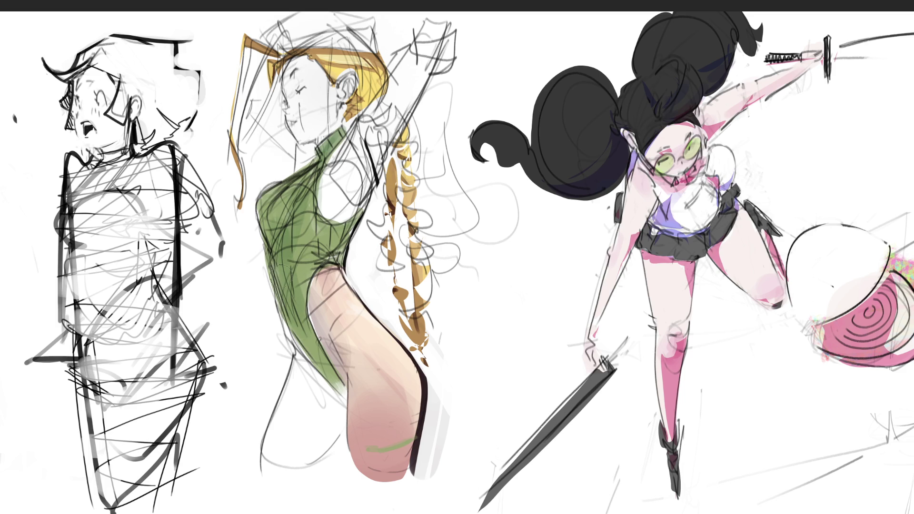
{"action": "left_click_drag", "start_coordinate": [321, 281], "coordinate": [286, 374]}
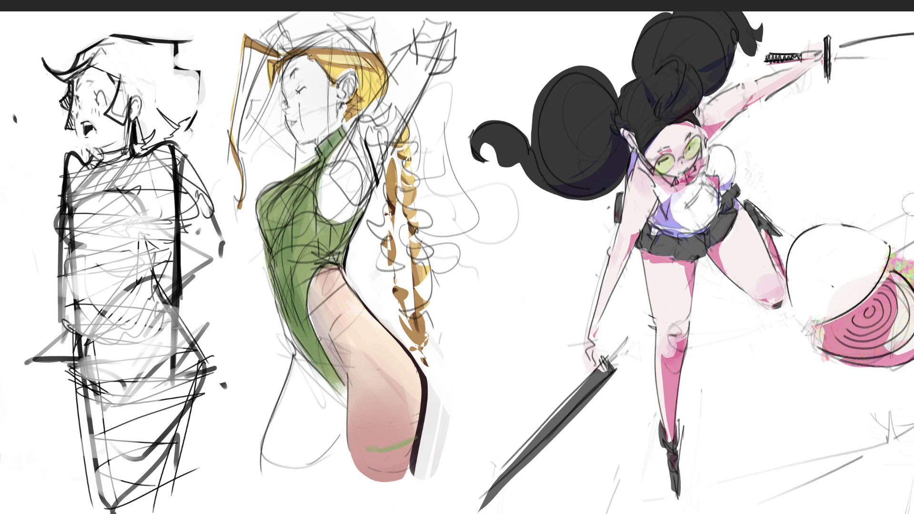
{"action": "left_click_drag", "start_coordinate": [274, 210], "coordinate": [263, 245]}
{"action": "left_click_drag", "start_coordinate": [291, 314], "coordinate": [305, 339]}
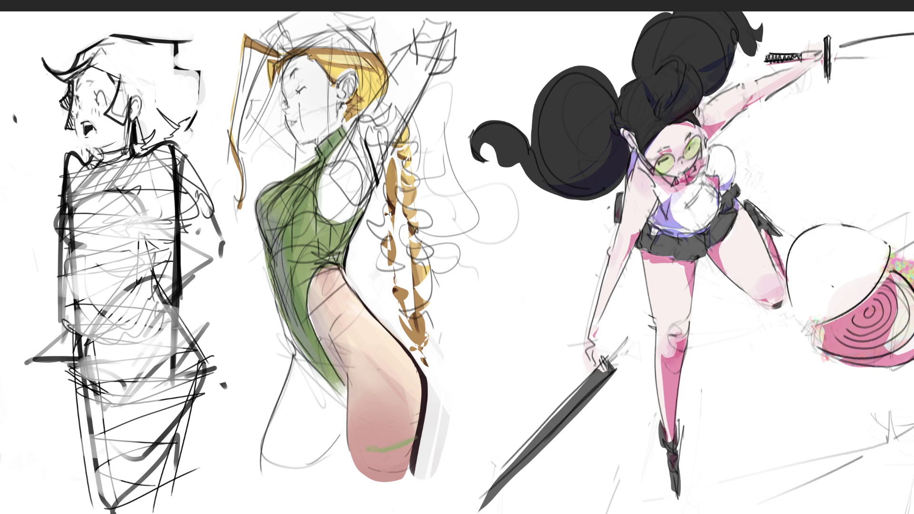
{"action": "mouse_move", "coordinate": [276, 214]}
{"action": "left_mouse_down"}
{"action": "mouse_move", "coordinate": [262, 200]}
{"action": "mouse_move", "coordinate": [307, 328]}
{"action": "left_mouse_up"}
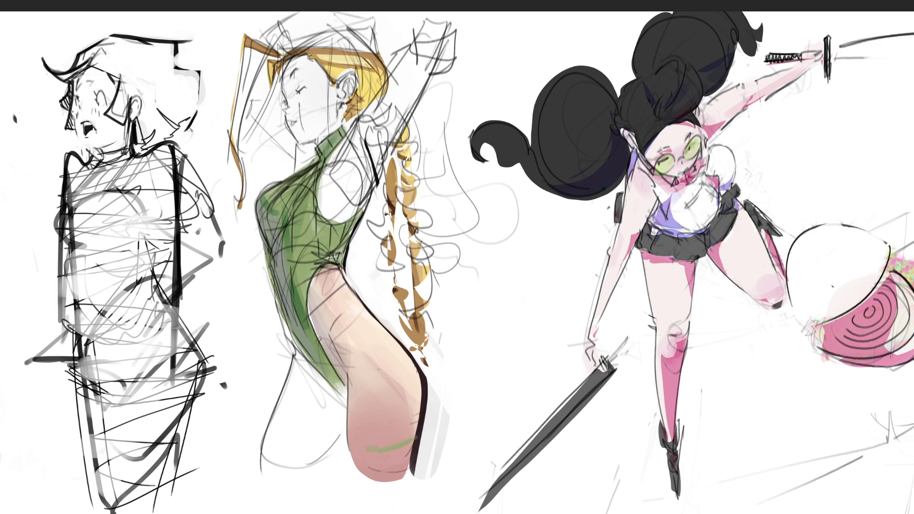
{"action": "mouse_move", "coordinate": [325, 261]}
{"action": "left_mouse_down"}
{"action": "mouse_move", "coordinate": [350, 236]}
{"action": "mouse_move", "coordinate": [323, 255]}
{"action": "left_mouse_up"}
{"action": "mouse_move", "coordinate": [311, 258]}
{"action": "left_mouse_down"}
{"action": "mouse_move", "coordinate": [349, 224]}
{"action": "mouse_move", "coordinate": [333, 254]}
{"action": "left_mouse_up"}
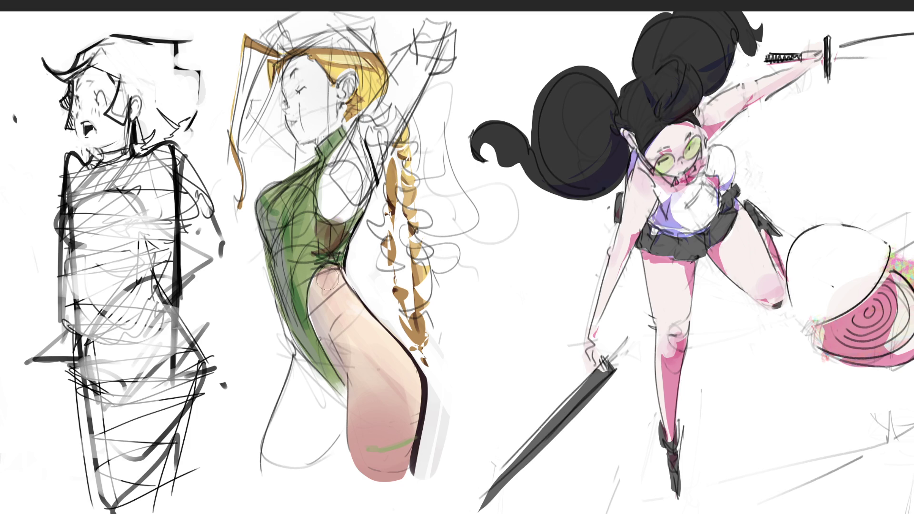
- Cover the brown armpit marks with sampled green, then brush sampled skin pink over the underarm and face
{"action": "left_click", "coordinate": [306, 252]}
{"action": "mouse_move", "coordinate": [314, 248]}
{"action": "left_mouse_down"}
{"action": "mouse_move", "coordinate": [329, 236]}
{"action": "mouse_move", "coordinate": [324, 228]}
{"action": "mouse_move", "coordinate": [333, 254]}
{"action": "mouse_move", "coordinate": [337, 244]}
{"action": "left_mouse_up"}
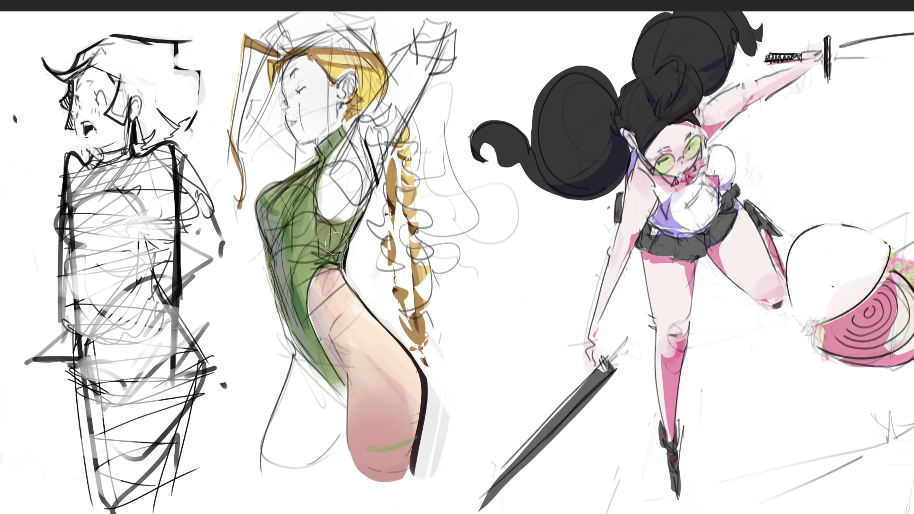
{"action": "left_click", "coordinate": [360, 410]}
{"action": "mouse_move", "coordinate": [333, 209]}
{"action": "left_mouse_down"}
{"action": "mouse_move", "coordinate": [335, 164]}
{"action": "mouse_move", "coordinate": [345, 172]}
{"action": "mouse_move", "coordinate": [328, 205]}
{"action": "mouse_move", "coordinate": [371, 114]}
{"action": "mouse_move", "coordinate": [399, 102]}
{"action": "mouse_move", "coordinate": [345, 214]}
{"action": "mouse_move", "coordinate": [400, 86]}
{"action": "mouse_move", "coordinate": [388, 117]}
{"action": "mouse_move", "coordinate": [431, 41]}
{"action": "mouse_move", "coordinate": [400, 91]}
{"action": "mouse_move", "coordinate": [428, 45]}
{"action": "mouse_move", "coordinate": [359, 126]}
{"action": "mouse_move", "coordinate": [362, 230]}
{"action": "mouse_move", "coordinate": [419, 52]}
{"action": "mouse_move", "coordinate": [320, 188]}
{"action": "left_mouse_up"}
{"action": "key", "text": "ctrl+z"}
{"action": "key", "text": "ctrl+z"}
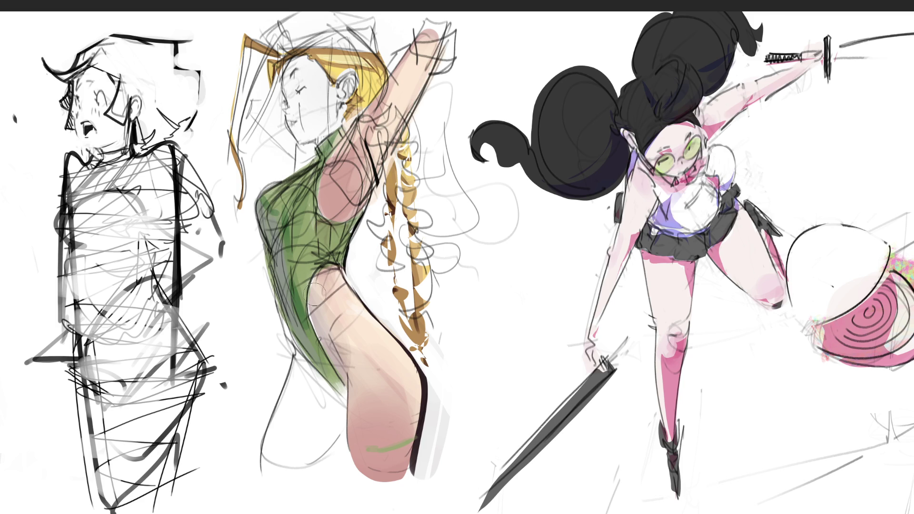
{"action": "key", "text": "ctrl+shift+z"}
{"action": "key", "text": "ctrl+shift+z"}
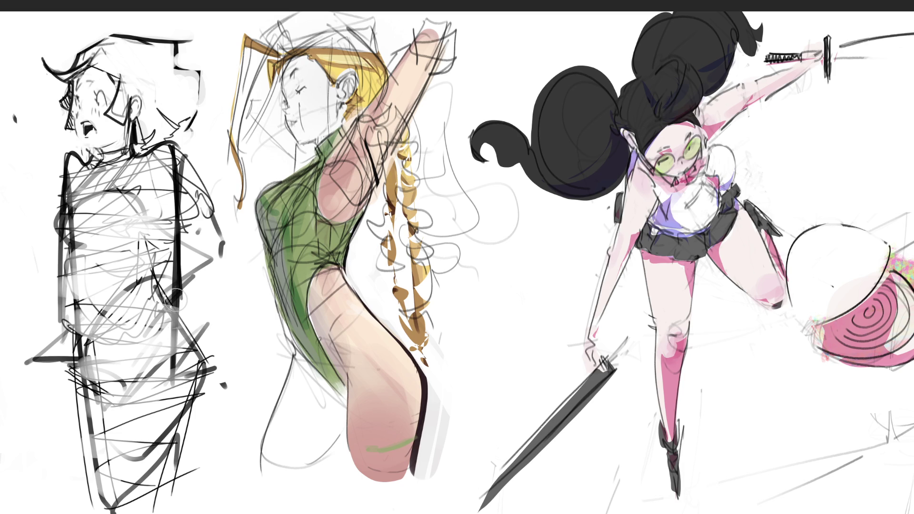
{"action": "left_click_drag", "start_coordinate": [307, 68], "coordinate": [320, 133]}
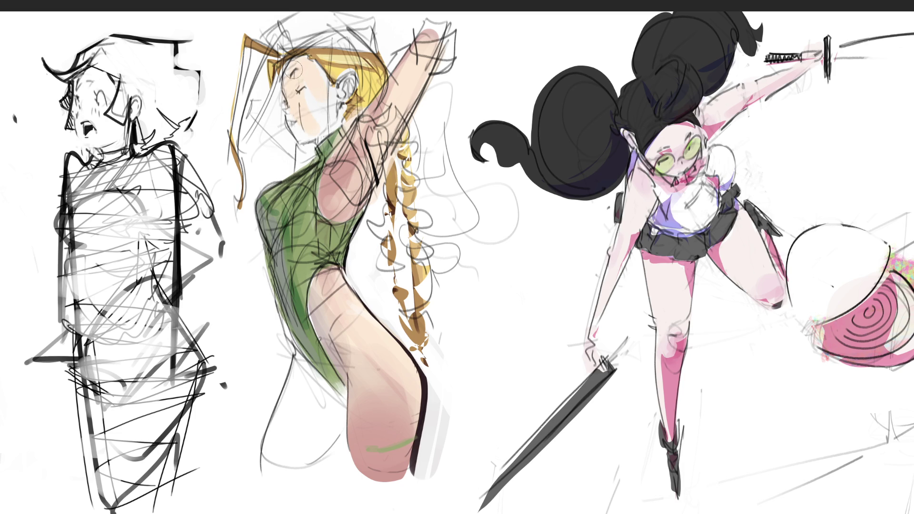
- Fill the remaining face and neck with peach, add pink cheek blush and a dark lip line
{"action": "mouse_move", "coordinate": [294, 70]}
{"action": "left_mouse_down"}
{"action": "mouse_move", "coordinate": [302, 119]}
{"action": "mouse_move", "coordinate": [325, 83]}
{"action": "left_mouse_up"}
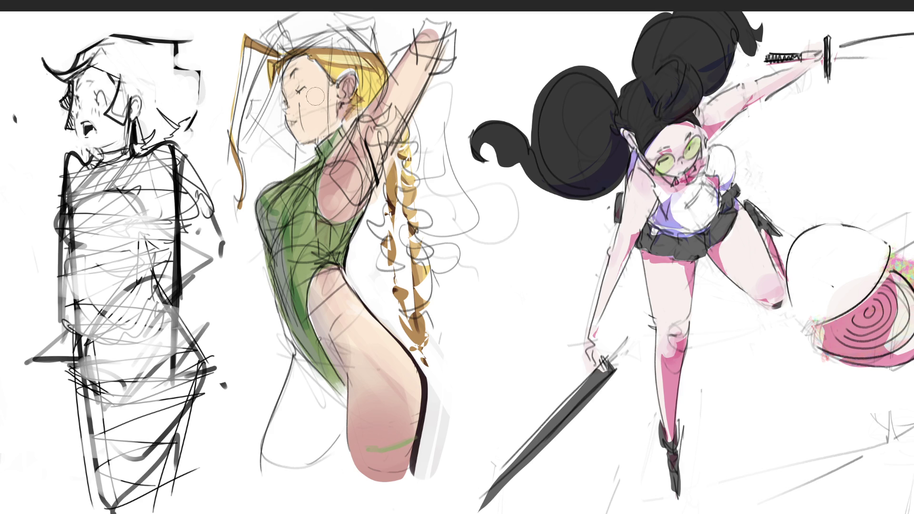
{"action": "mouse_move", "coordinate": [315, 96]}
{"action": "left_mouse_down"}
{"action": "mouse_move", "coordinate": [288, 100]}
{"action": "mouse_move", "coordinate": [292, 76]}
{"action": "mouse_move", "coordinate": [291, 128]}
{"action": "left_mouse_up"}
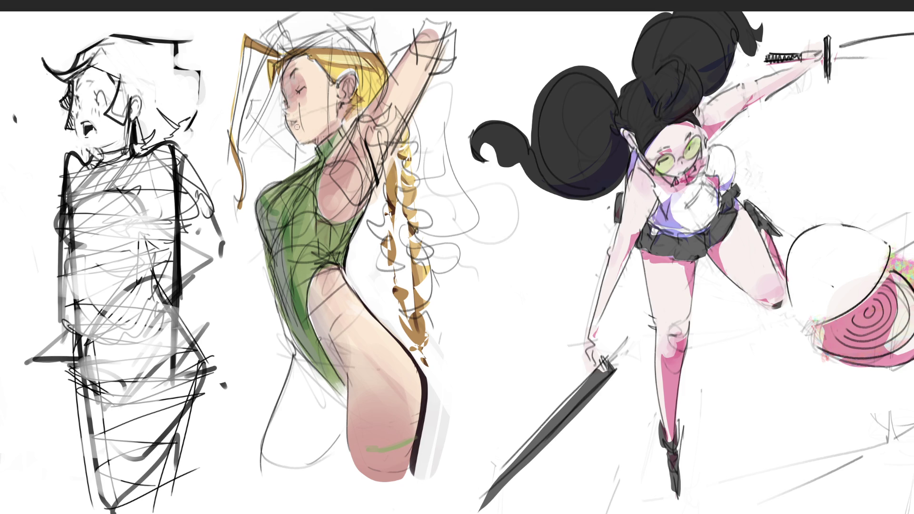
{"action": "left_click_drag", "start_coordinate": [296, 127], "coordinate": [295, 136]}
- Paint a red-pink band across the head, build it into a rounded beret, then darken it
{"action": "left_click_drag", "start_coordinate": [274, 39], "coordinate": [380, 42]}
{"action": "mouse_move", "coordinate": [307, 47]}
{"action": "left_mouse_down"}
{"action": "mouse_move", "coordinate": [382, 33]}
{"action": "mouse_move", "coordinate": [369, 22]}
{"action": "mouse_move", "coordinate": [374, 12]}
{"action": "left_mouse_up"}
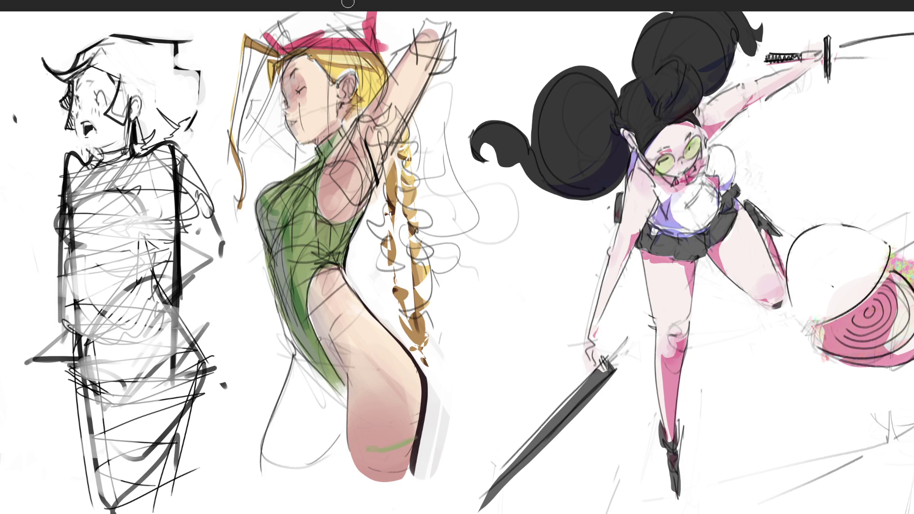
{"action": "mouse_move", "coordinate": [264, 38]}
{"action": "left_mouse_down"}
{"action": "mouse_move", "coordinate": [291, 21]}
{"action": "mouse_move", "coordinate": [288, 42]}
{"action": "mouse_move", "coordinate": [352, 14]}
{"action": "mouse_move", "coordinate": [367, 43]}
{"action": "left_mouse_up"}
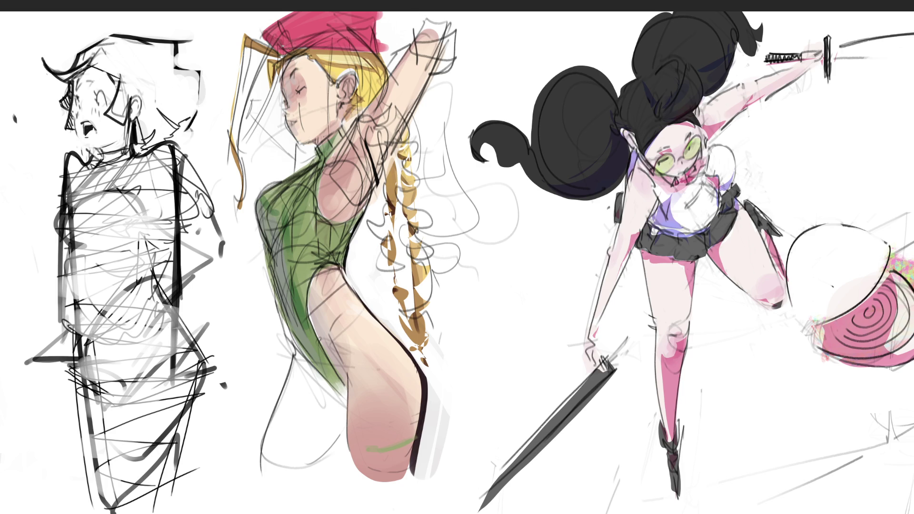
{"action": "mouse_move", "coordinate": [270, 37]}
{"action": "left_mouse_down"}
{"action": "mouse_move", "coordinate": [319, 26]}
{"action": "mouse_move", "coordinate": [376, 57]}
{"action": "left_mouse_up"}
{"action": "mouse_move", "coordinate": [290, 31]}
{"action": "left_mouse_down"}
{"action": "mouse_move", "coordinate": [364, 45]}
{"action": "mouse_move", "coordinate": [291, 53]}
{"action": "left_mouse_up"}
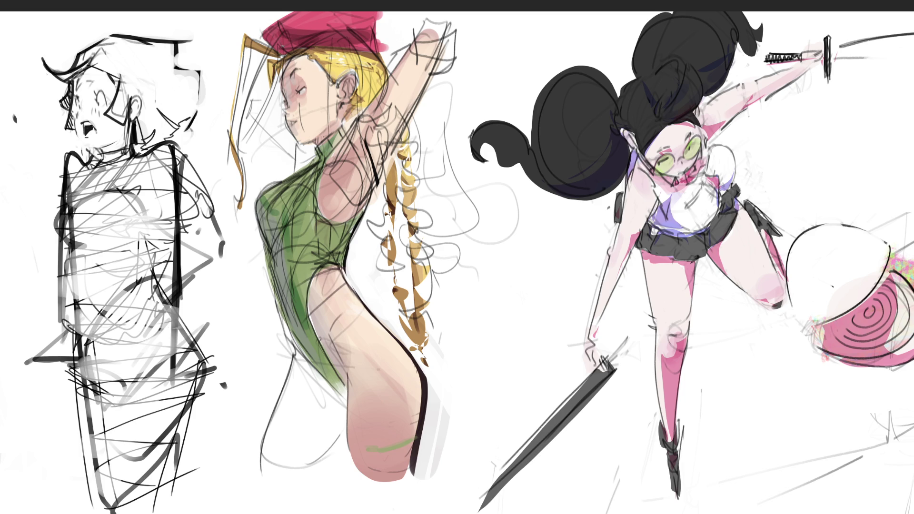
- Add an eyebrow stroke and shade the lower torso, hip, inner thigh and left thigh in deeper pink
{"action": "left_click_drag", "start_coordinate": [298, 71], "coordinate": [302, 68]}
{"action": "mouse_move", "coordinate": [270, 469]}
{"action": "left_mouse_down"}
{"action": "mouse_move", "coordinate": [317, 437]}
{"action": "mouse_move", "coordinate": [333, 409]}
{"action": "mouse_move", "coordinate": [296, 367]}
{"action": "mouse_move", "coordinate": [290, 428]}
{"action": "mouse_move", "coordinate": [311, 419]}
{"action": "left_mouse_up"}
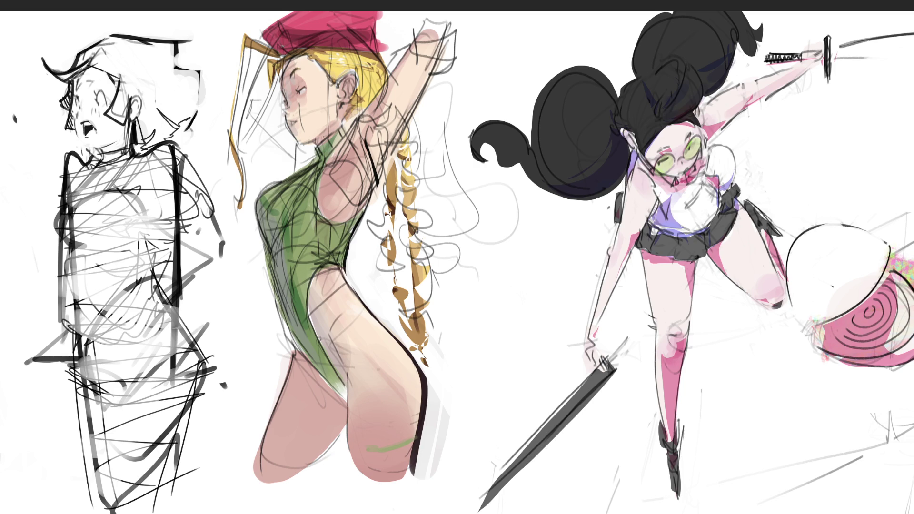
{"action": "mouse_move", "coordinate": [381, 376]}
{"action": "left_mouse_down"}
{"action": "mouse_move", "coordinate": [362, 395]}
{"action": "mouse_move", "coordinate": [345, 388]}
{"action": "mouse_move", "coordinate": [324, 295]}
{"action": "mouse_move", "coordinate": [299, 362]}
{"action": "left_mouse_up"}
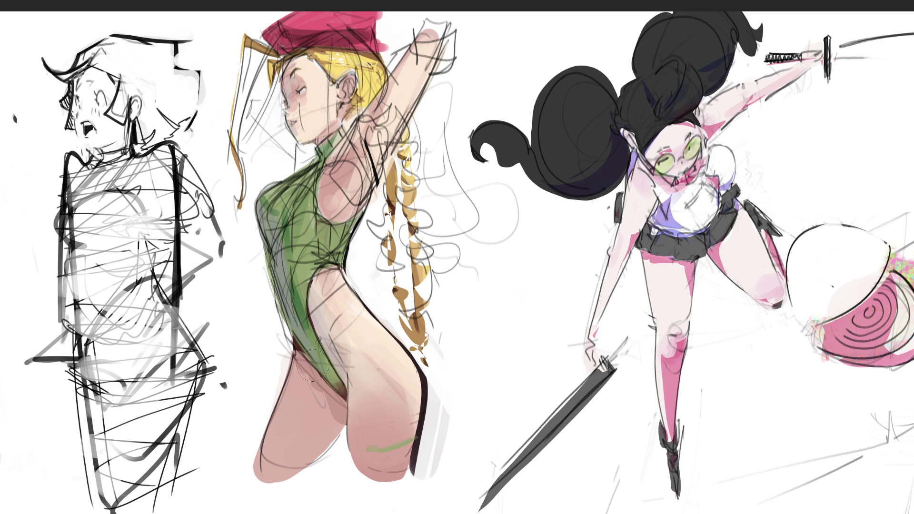
{"action": "left_click_drag", "start_coordinate": [308, 276], "coordinate": [314, 290]}
{"action": "mouse_move", "coordinate": [314, 354]}
{"action": "left_mouse_down"}
{"action": "mouse_move", "coordinate": [303, 451]}
{"action": "mouse_move", "coordinate": [333, 419]}
{"action": "left_mouse_up"}
{"action": "mouse_move", "coordinate": [295, 371]}
{"action": "left_mouse_down"}
{"action": "mouse_move", "coordinate": [266, 471]}
{"action": "mouse_move", "coordinate": [297, 469]}
{"action": "left_mouse_up"}
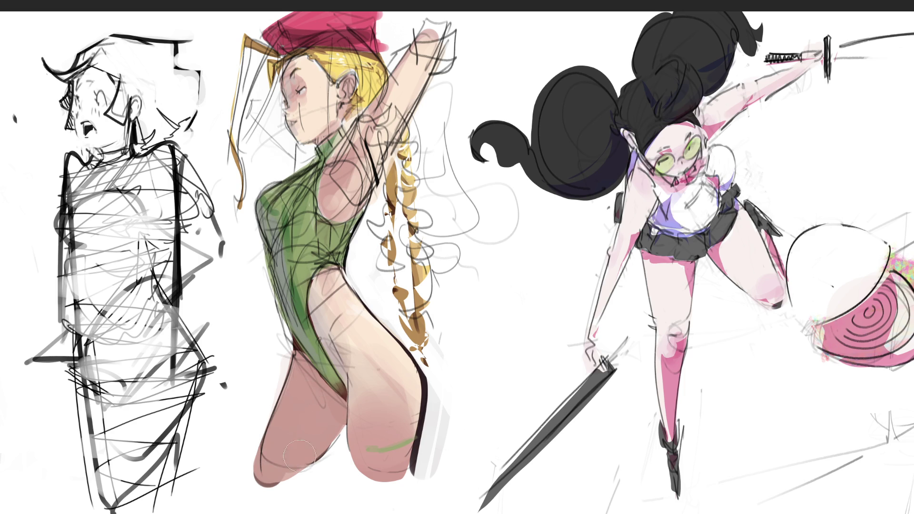
- Darken the right thigh's bottom edge and the chest shading, then paint solid red over the beret lines
{"action": "mouse_move", "coordinate": [355, 471]}
{"action": "left_mouse_down"}
{"action": "mouse_move", "coordinate": [380, 479]}
{"action": "mouse_move", "coordinate": [413, 447]}
{"action": "left_mouse_up"}
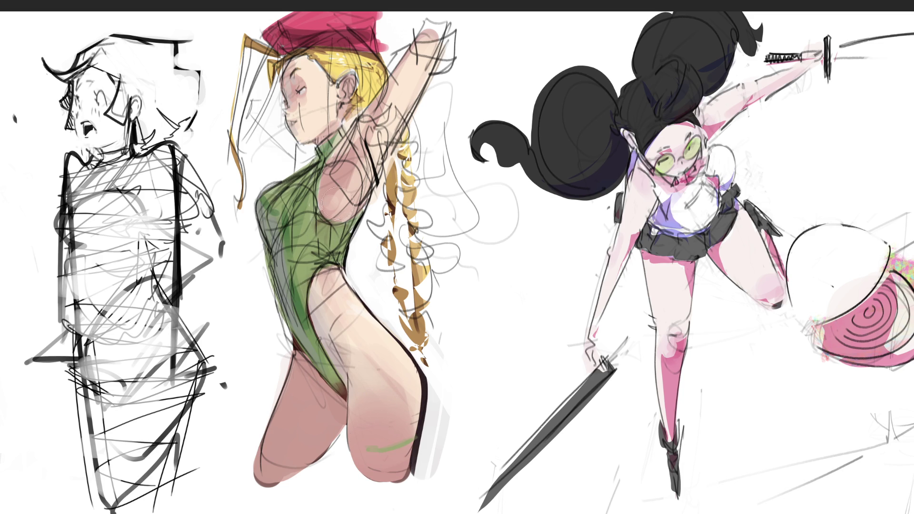
{"action": "mouse_move", "coordinate": [352, 203]}
{"action": "left_mouse_down"}
{"action": "mouse_move", "coordinate": [361, 210]}
{"action": "mouse_move", "coordinate": [310, 202]}
{"action": "mouse_move", "coordinate": [333, 143]}
{"action": "mouse_move", "coordinate": [358, 114]}
{"action": "left_mouse_up"}
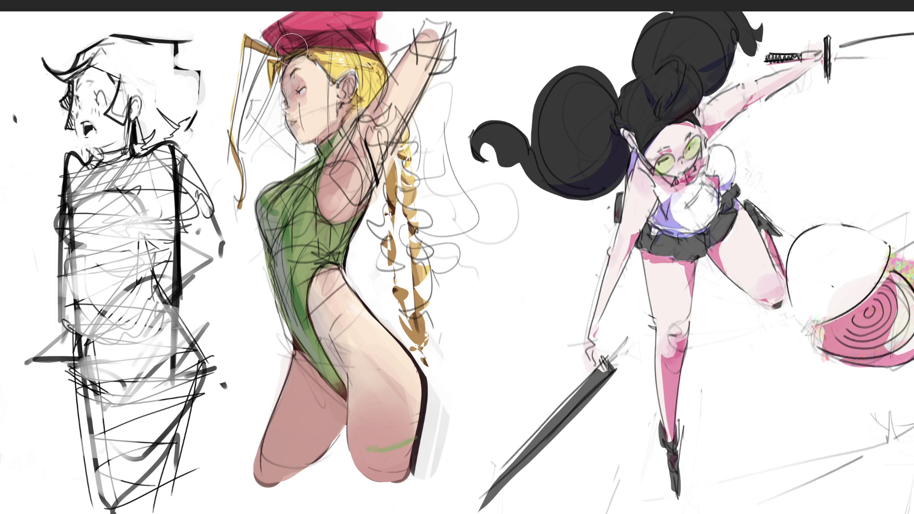
{"action": "mouse_move", "coordinate": [288, 36]}
{"action": "left_mouse_down"}
{"action": "mouse_move", "coordinate": [338, 34]}
{"action": "mouse_move", "coordinate": [345, 22]}
{"action": "left_mouse_up"}
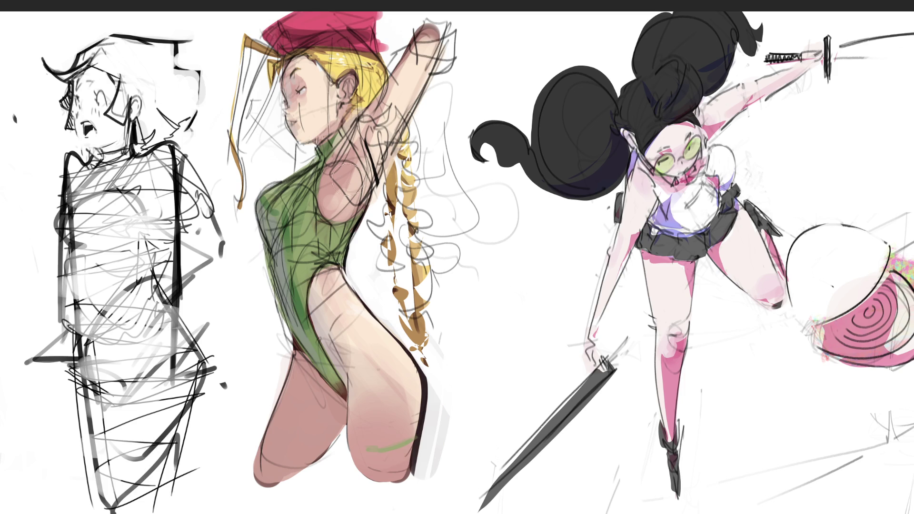
- Brush light skin tone over the armpit and upper-arm sketch lines, and blend the waist edge
{"action": "left_click_drag", "start_coordinate": [377, 128], "coordinate": [387, 94]}
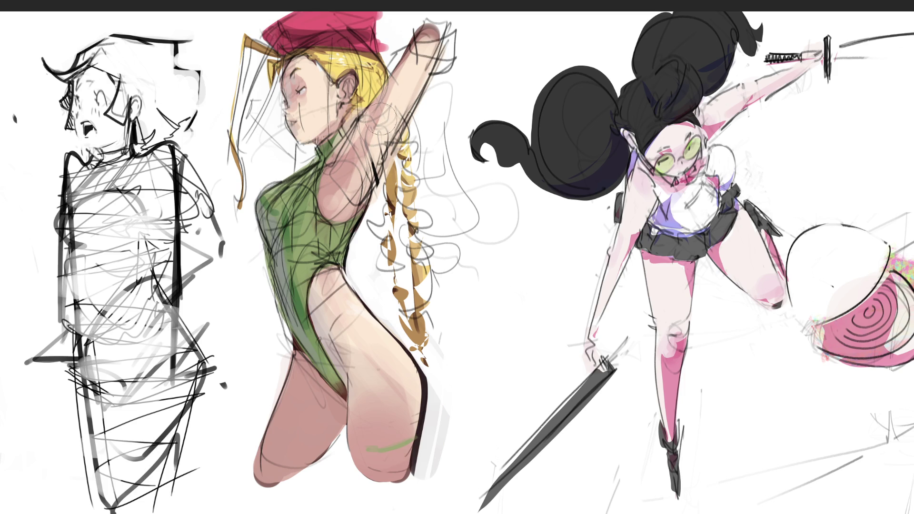
{"action": "mouse_move", "coordinate": [438, 27]}
{"action": "left_mouse_down"}
{"action": "mouse_move", "coordinate": [379, 121]}
{"action": "mouse_move", "coordinate": [398, 94]}
{"action": "mouse_move", "coordinate": [365, 170]}
{"action": "mouse_move", "coordinate": [386, 119]}
{"action": "mouse_move", "coordinate": [362, 157]}
{"action": "mouse_move", "coordinate": [376, 130]}
{"action": "left_mouse_up"}
{"action": "mouse_move", "coordinate": [334, 253]}
{"action": "left_mouse_down"}
{"action": "mouse_move", "coordinate": [353, 307]}
{"action": "mouse_move", "coordinate": [339, 301]}
{"action": "mouse_move", "coordinate": [347, 324]}
{"action": "mouse_move", "coordinate": [344, 310]}
{"action": "left_mouse_up"}
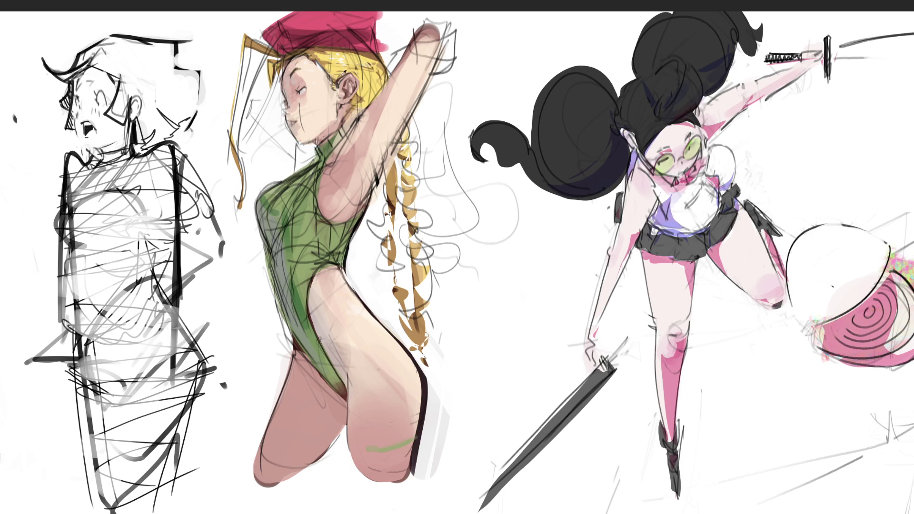
- Brush small dark shading marks on the cheek below the eye, then sample the chin's skin colour
{"action": "left_click_drag", "start_coordinate": [300, 105], "coordinate": [310, 121]}
{"action": "left_click", "coordinate": [302, 135], "text": "alt"}
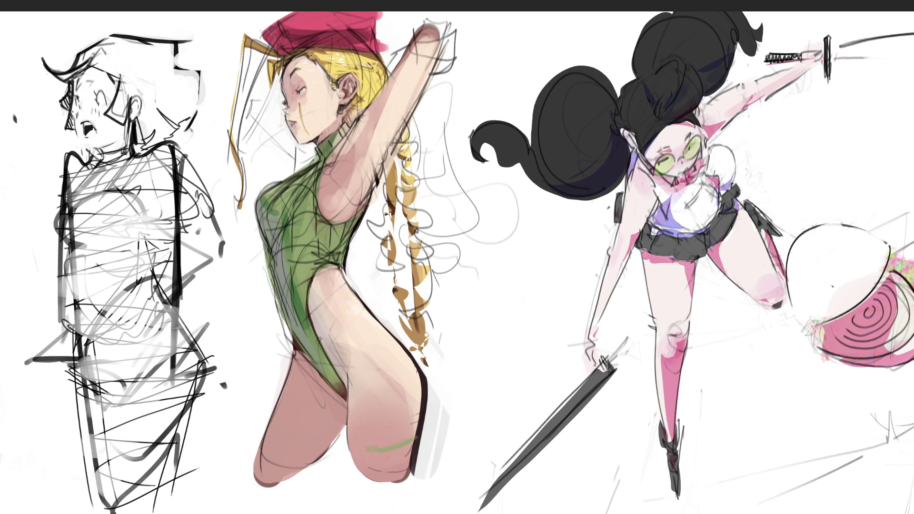
- Hatch dark shading on the neck below the ear, then darken the raised arm's lower and upper outlines with a larger brush
{"action": "left_click_drag", "start_coordinate": [350, 116], "coordinate": [358, 125]}
{"action": "key", "text": "bracketright"}
{"action": "key", "text": "bracketright"}
{"action": "key", "text": "bracketright"}
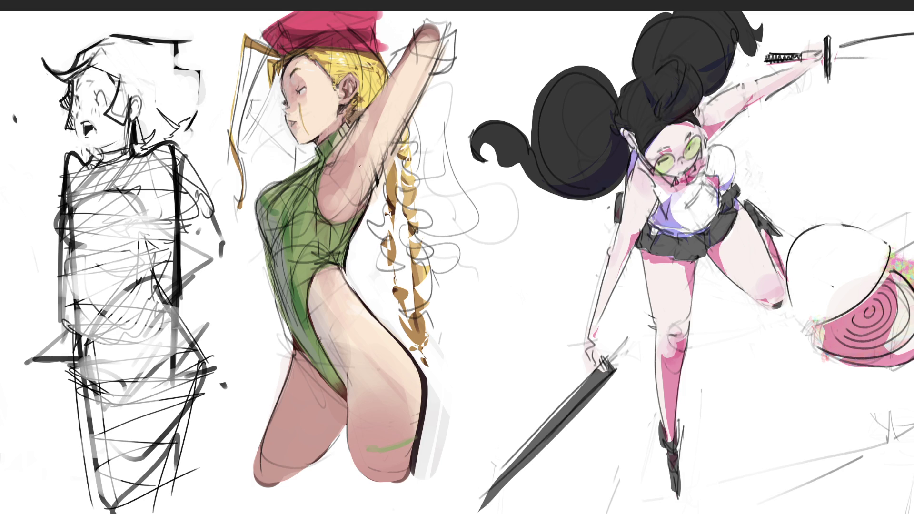
{"action": "left_click_drag", "start_coordinate": [370, 196], "coordinate": [418, 97]}
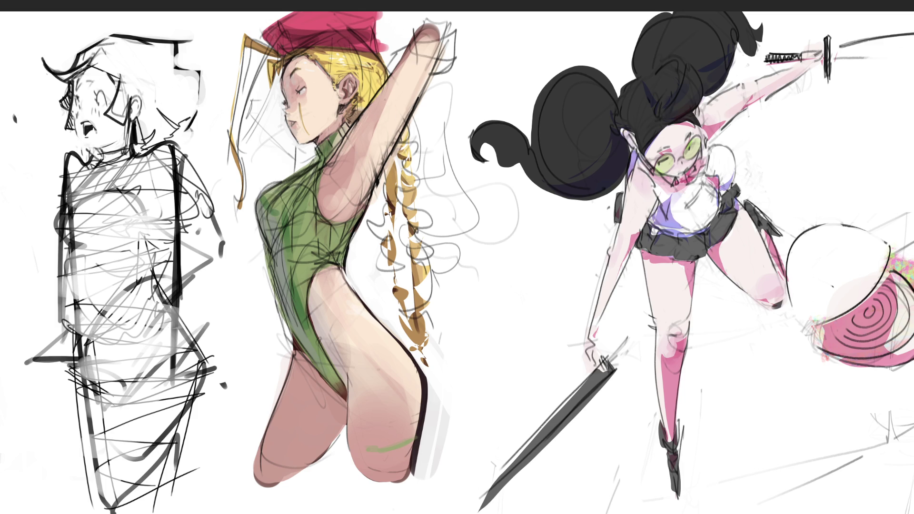
{"action": "left_click_drag", "start_coordinate": [394, 75], "coordinate": [369, 137]}
- Add pink accents along the neck's left side and darken the leotard's top edge at the chest
{"action": "mouse_move", "coordinate": [300, 150]}
{"action": "left_mouse_down"}
{"action": "mouse_move", "coordinate": [311, 159]}
{"action": "mouse_move", "coordinate": [299, 146]}
{"action": "mouse_move", "coordinate": [299, 167]}
{"action": "left_mouse_up"}
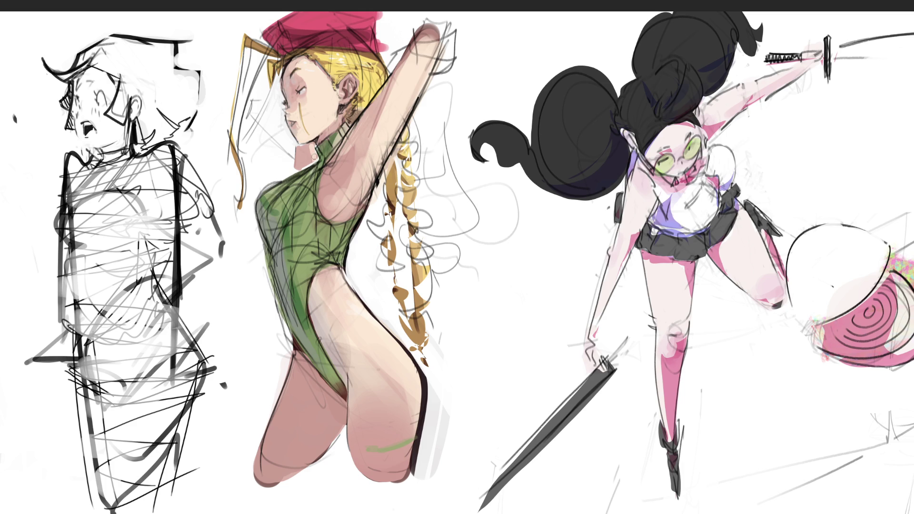
{"action": "mouse_move", "coordinate": [297, 150]}
{"action": "left_mouse_down"}
{"action": "mouse_move", "coordinate": [291, 174]}
{"action": "mouse_move", "coordinate": [294, 146]}
{"action": "left_mouse_up"}
{"action": "left_click_drag", "start_coordinate": [283, 177], "coordinate": [251, 206]}
- Paint a dark line down the leotard's left edge, then erase most of it
{"action": "left_click_drag", "start_coordinate": [254, 215], "coordinate": [288, 353]}
{"action": "left_click_drag", "start_coordinate": [252, 212], "coordinate": [263, 257]}
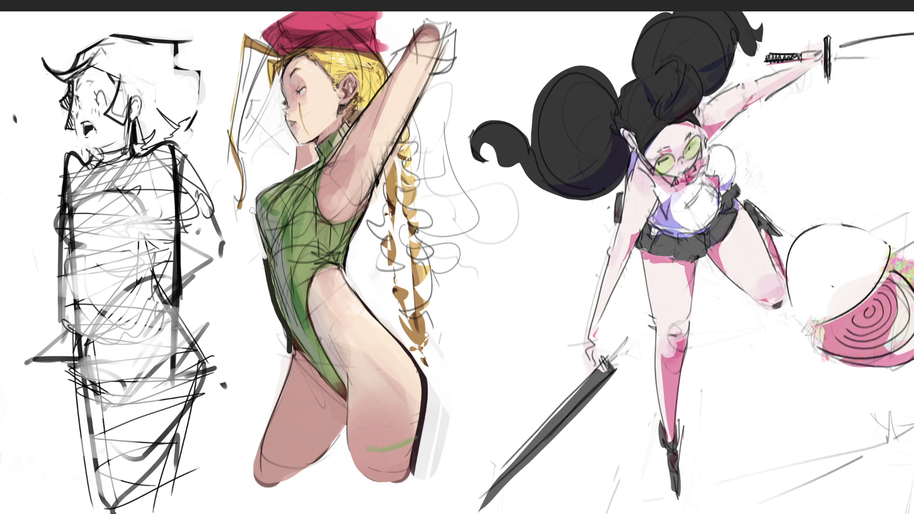
{"action": "left_click_drag", "start_coordinate": [252, 219], "coordinate": [288, 359]}
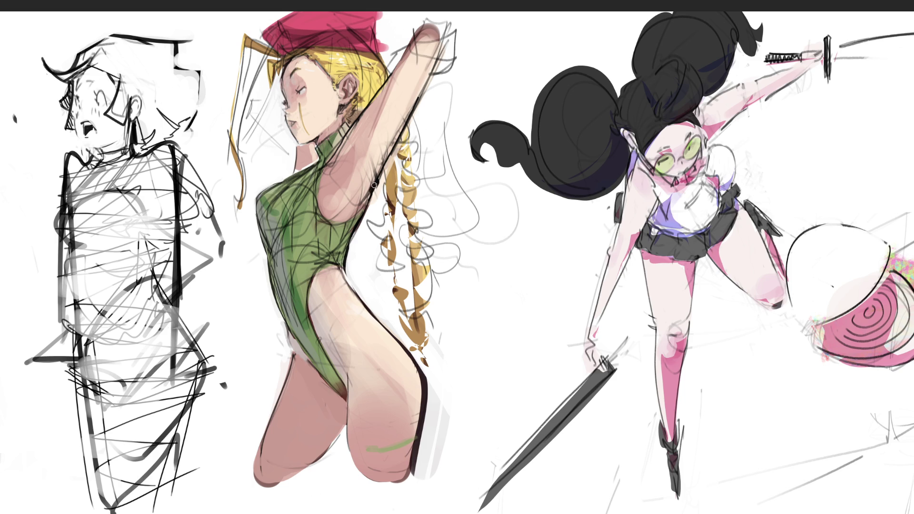
- Darken the raised arm's edge up from the armpit, undo the stray stroke, and erase messy lines at the arm's top
{"action": "left_click_drag", "start_coordinate": [374, 185], "coordinate": [422, 95]}
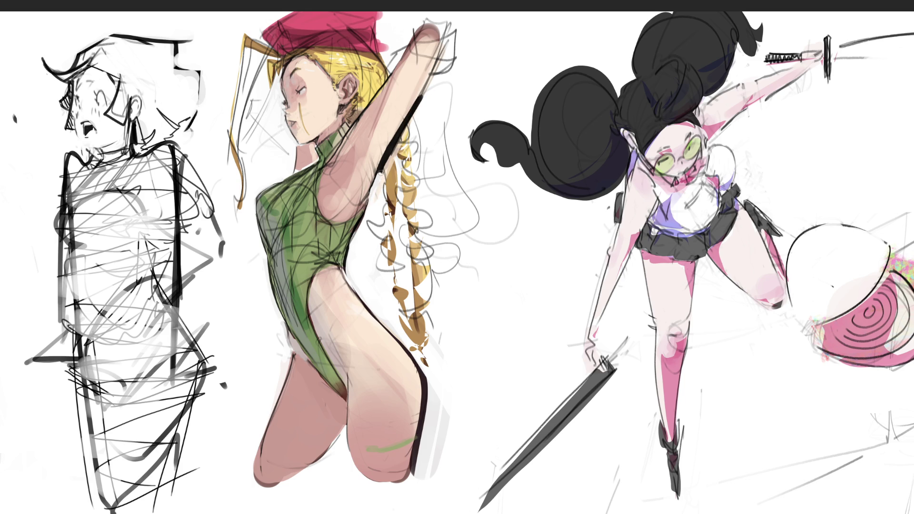
{"action": "key", "text": "ctrl+z"}
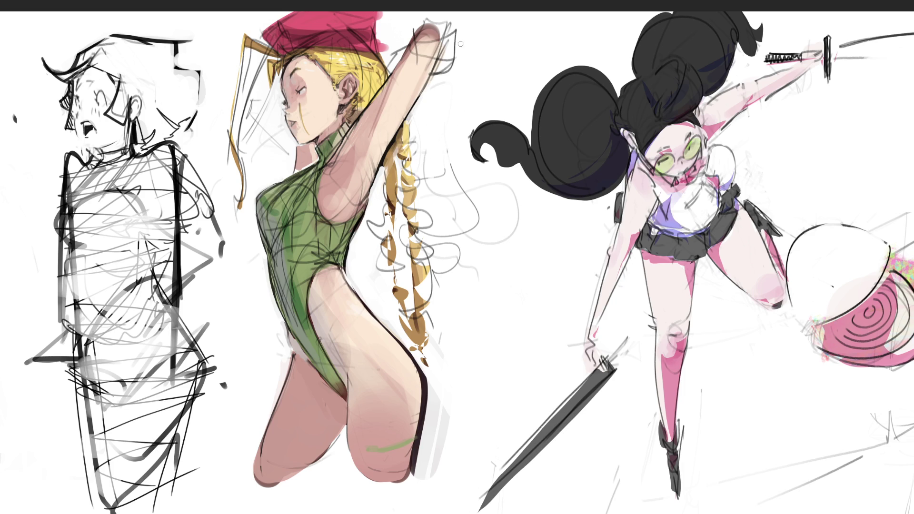
{"action": "left_click_drag", "start_coordinate": [460, 43], "coordinate": [435, 78]}
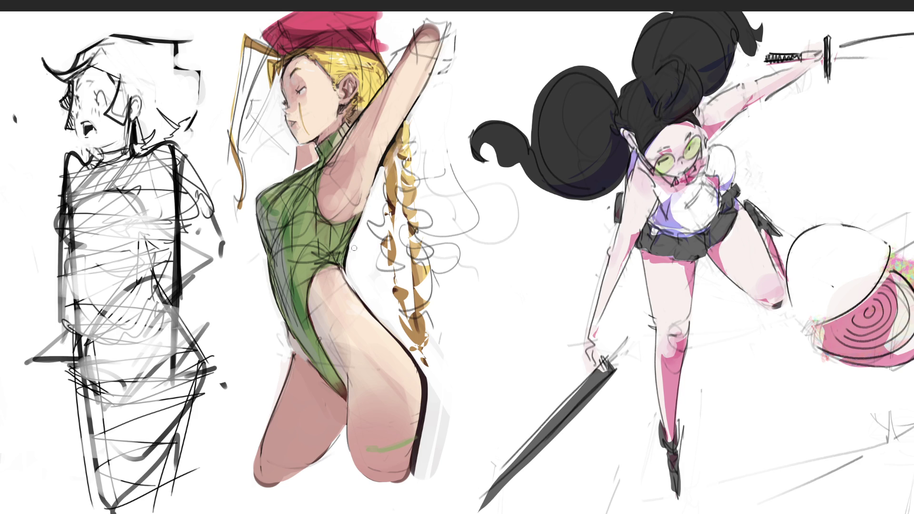
- Dab a white highlight on the chest and paint white over the grey strip along the thigh's right edge
{"action": "left_click_drag", "start_coordinate": [341, 212], "coordinate": [355, 195]}
{"action": "mouse_move", "coordinate": [436, 381]}
{"action": "left_mouse_down"}
{"action": "mouse_move", "coordinate": [429, 461]}
{"action": "mouse_move", "coordinate": [434, 428]}
{"action": "mouse_move", "coordinate": [439, 457]}
{"action": "left_mouse_up"}
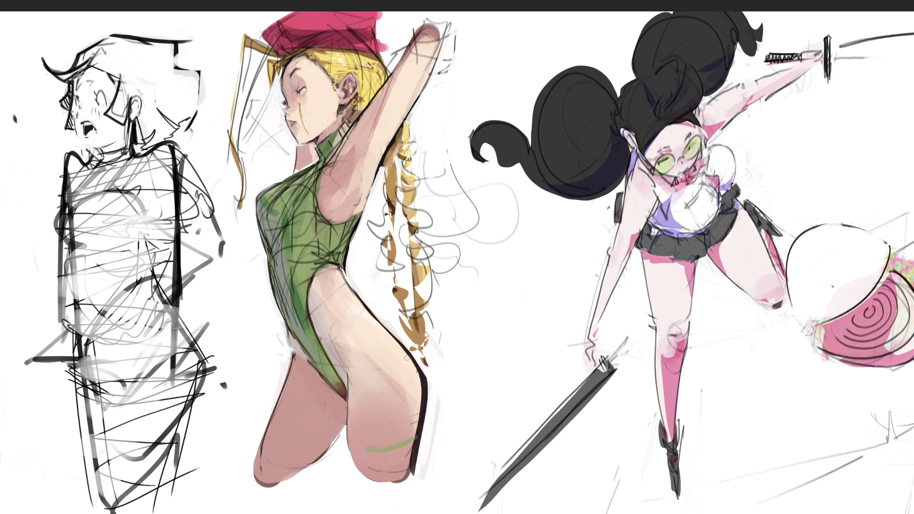